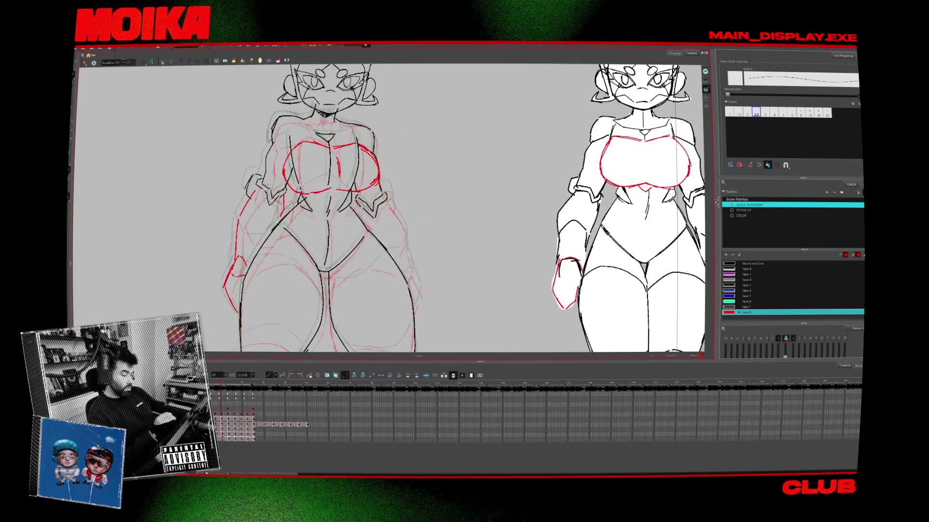
- Sample the black line colour with the Dropper, then return to the Brush
{"action": "key", "text": "period"}
{"action": "key", "text": "period"}
{"action": "key", "text": "period"}
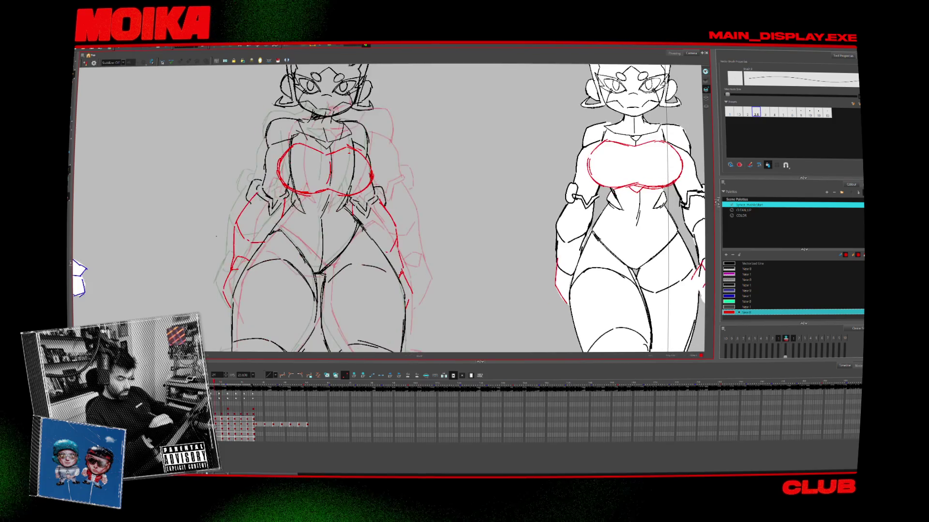
{"action": "key", "text": "period"}
{"action": "key", "text": "comma"}
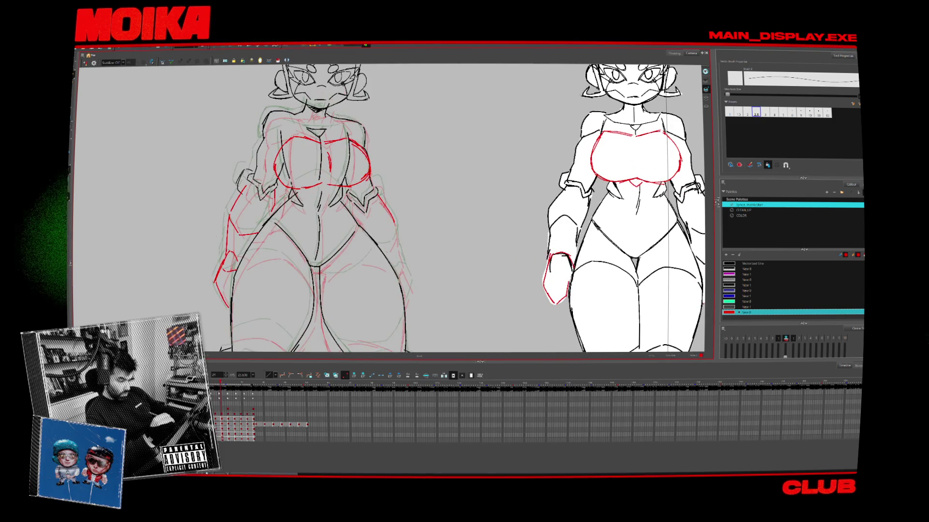
{"action": "key", "text": "alt+d"}
{"action": "key", "text": "period"}
{"action": "key", "text": "comma"}
{"action": "key", "text": "alt+b"}
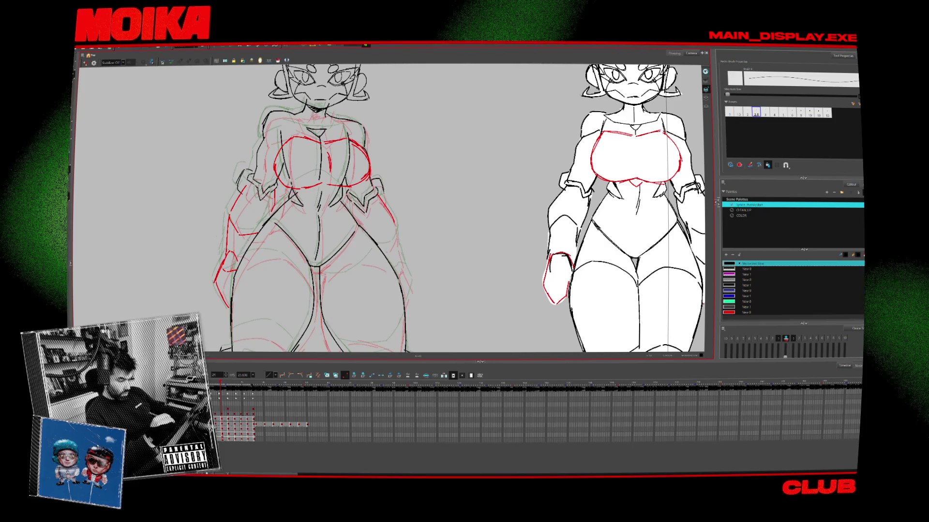
- Sample the red sketch colour and switch back to the Brush
{"action": "key", "text": "period"}
{"action": "key", "text": "comma"}
{"action": "key", "text": "alt+d"}
{"action": "key", "text": "period"}
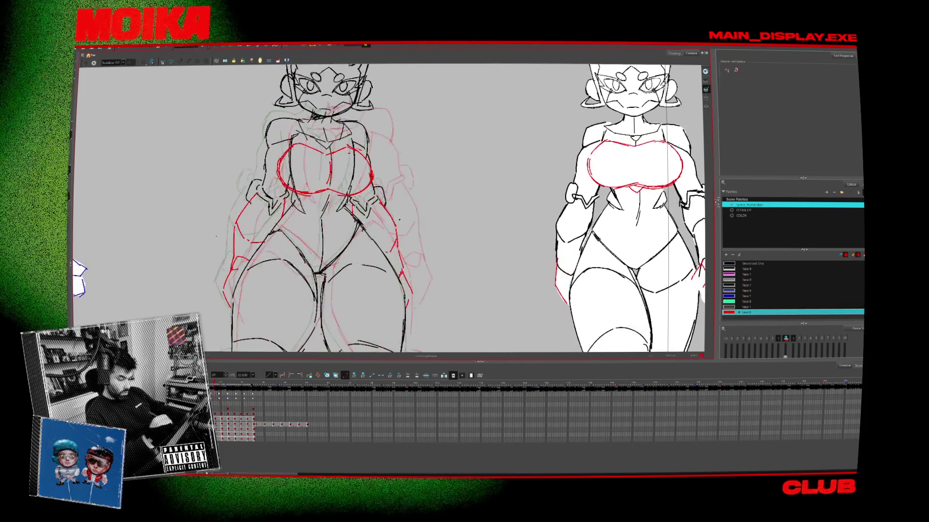
{"action": "key", "text": "period"}
{"action": "key", "text": "alt+b"}
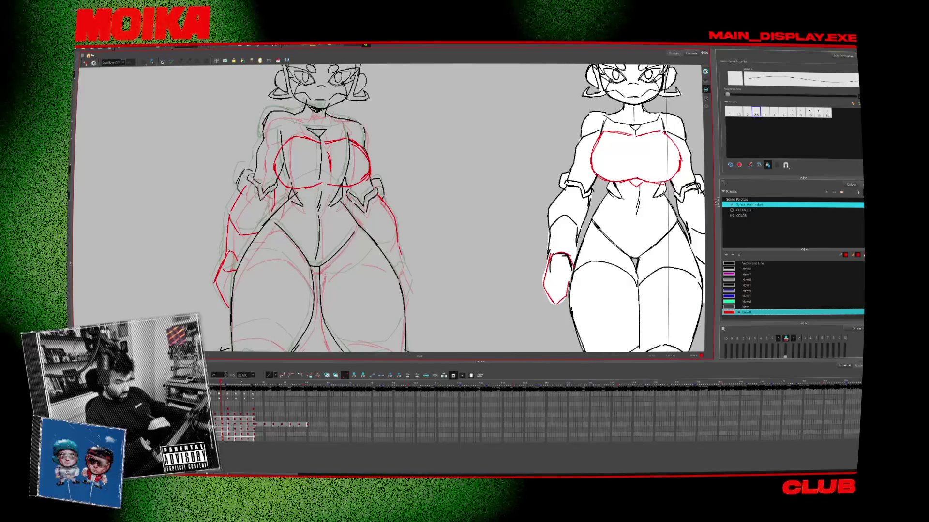
- Flip between neighbouring drawings to compare the leg construction lines
{"action": "key", "text": "period"}
{"action": "key", "text": "comma"}
{"action": "key", "text": "period"}
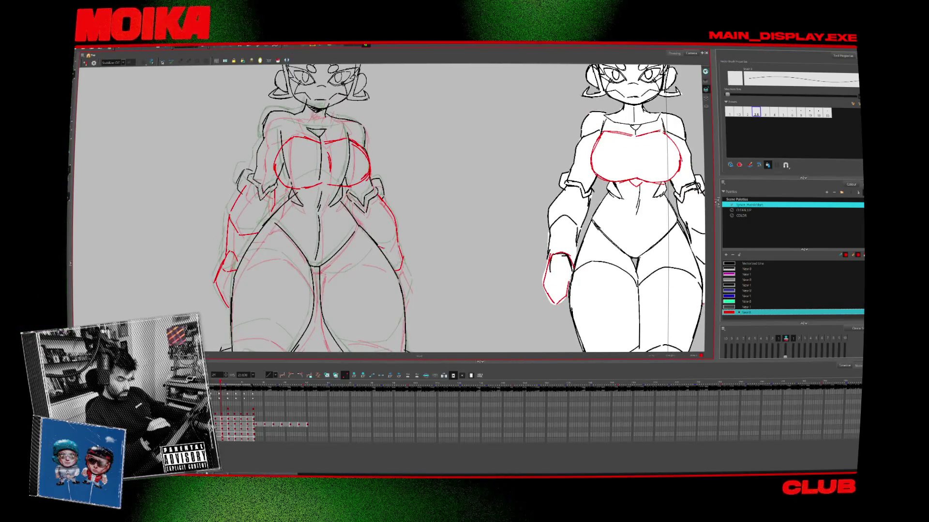
{"action": "key", "text": "period"}
{"action": "key", "text": "comma"}
{"action": "key", "text": "period"}
{"action": "key", "text": "comma"}
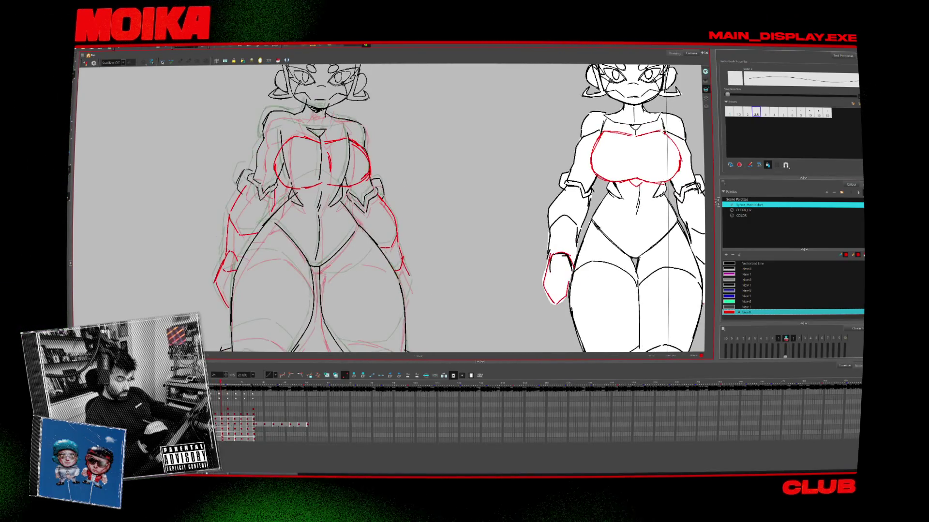
- Pick the Vectorized Line colour from the drawing and resume brushing
{"action": "key", "text": "period"}
{"action": "key", "text": "alt+d"}
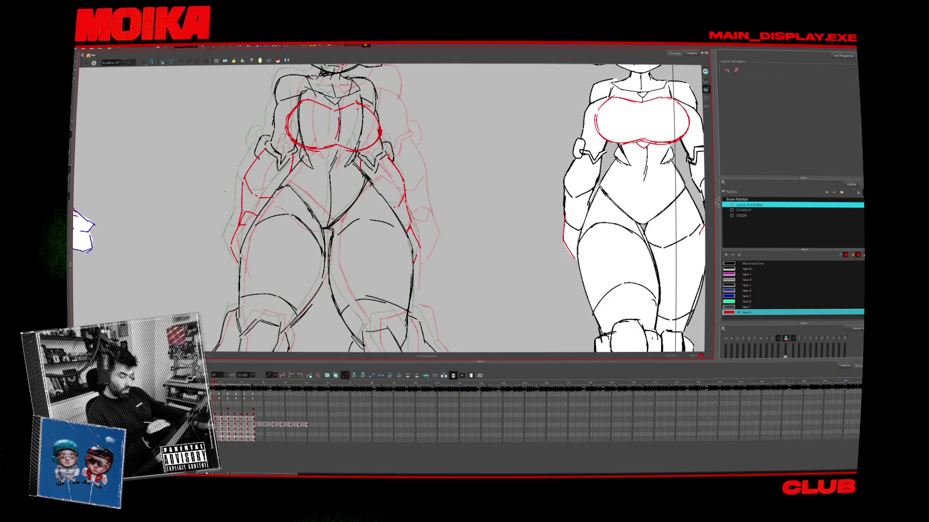
{"action": "key", "text": "alt+b"}
{"action": "key", "text": "period"}
{"action": "key", "text": "comma"}
{"action": "key", "text": "period"}
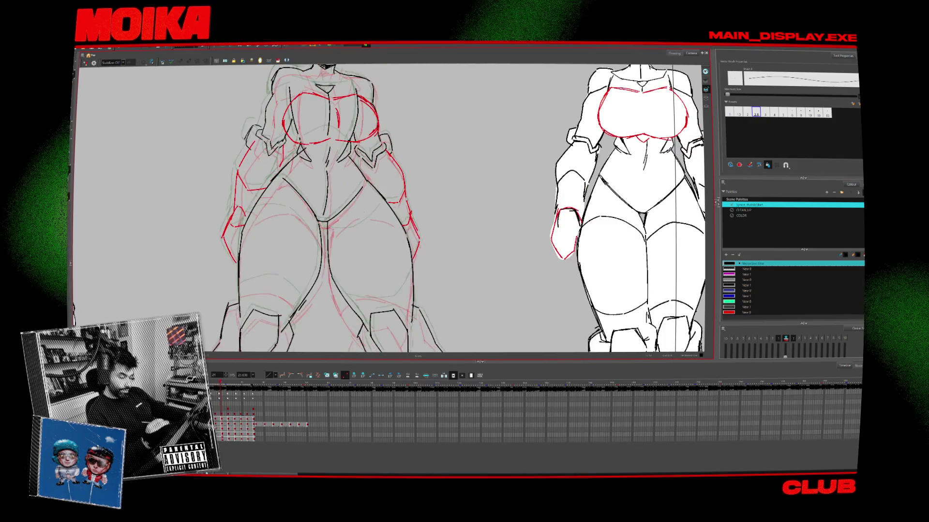
- Toggle Mirror View to check the middle figure's symmetry across drawings
{"action": "key", "text": "4"}
{"action": "key", "text": "period"}
{"action": "key", "text": "comma"}
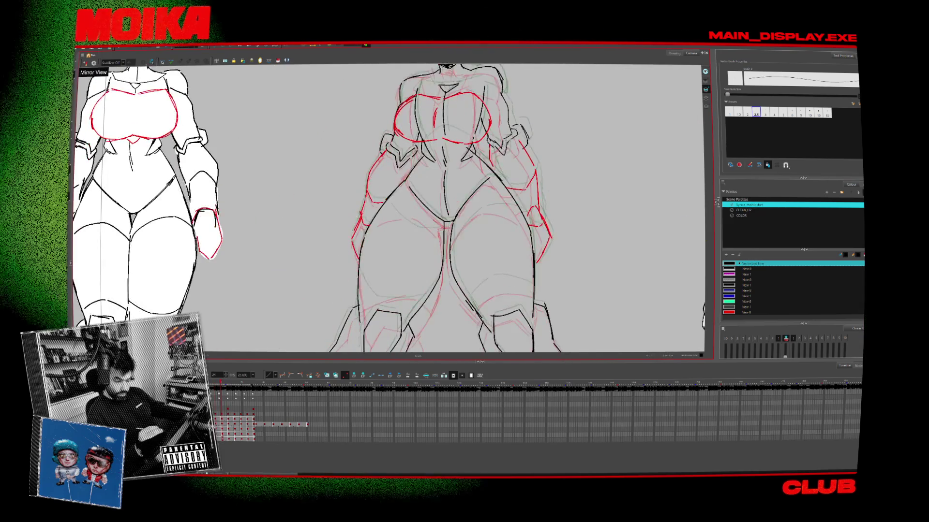
{"action": "key", "text": "period"}
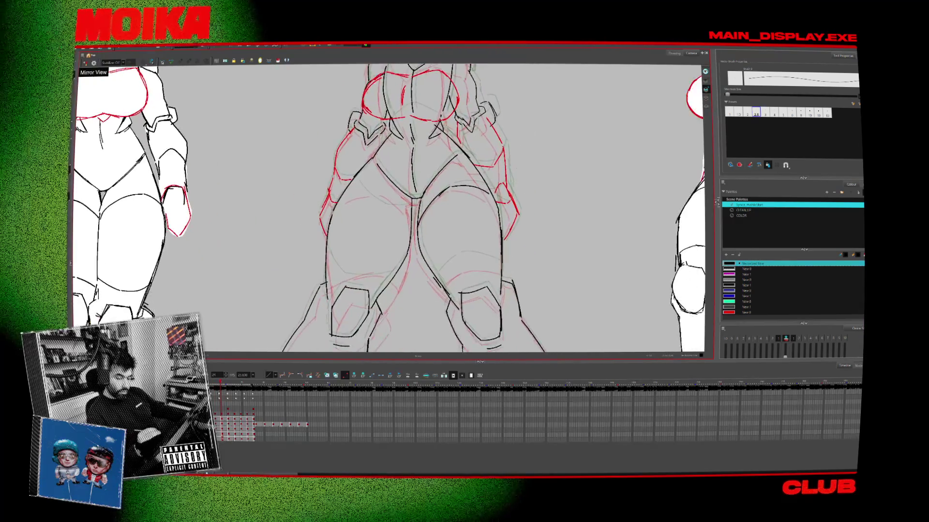
{"action": "key", "text": "period"}
{"action": "key", "text": "comma"}
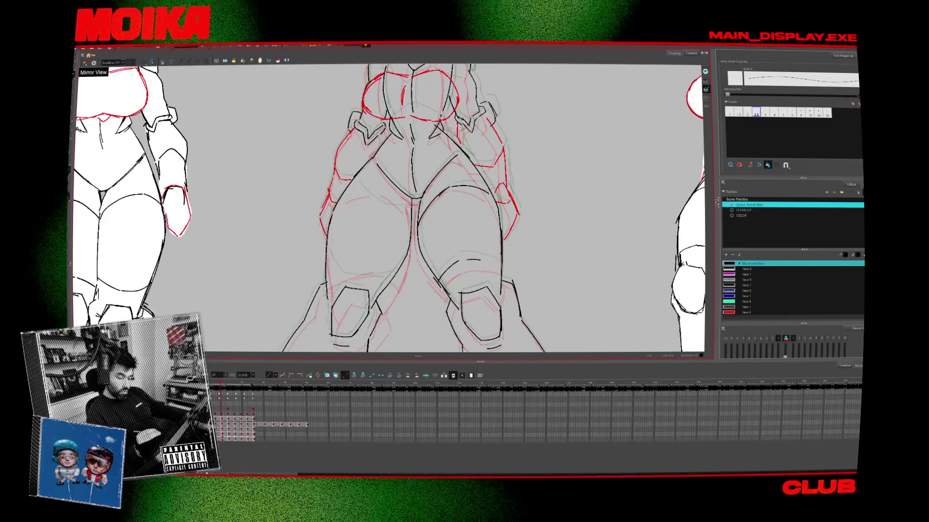
- Flip between adjacent drawings to compare the leg pose
{"action": "key", "text": "period"}
{"action": "key", "text": "comma"}
{"action": "key", "text": "period"}
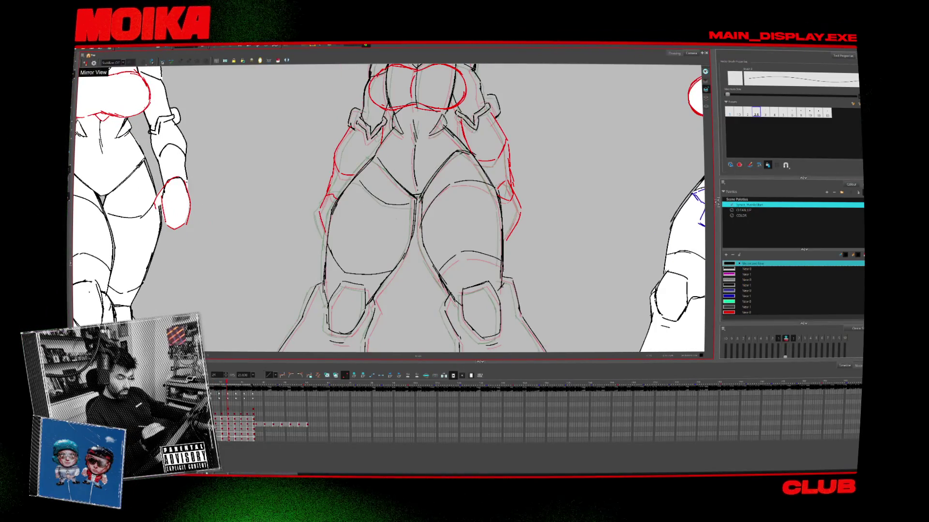
{"action": "key", "text": "period"}
{"action": "key", "text": "comma"}
{"action": "key", "text": "period"}
{"action": "key", "text": "period"}
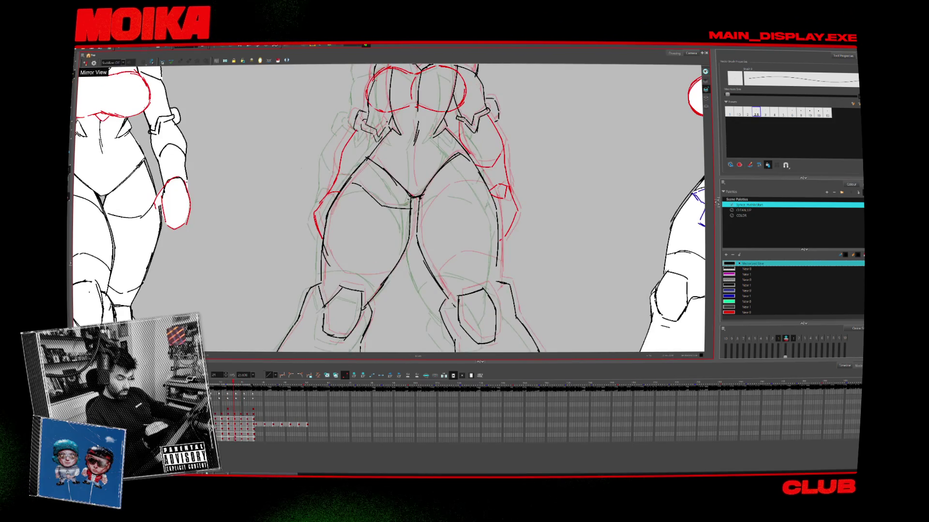
- Flip to another drawing of the legs and back to compare poses
{"action": "key", "text": "period"}
{"action": "key", "text": "comma"}
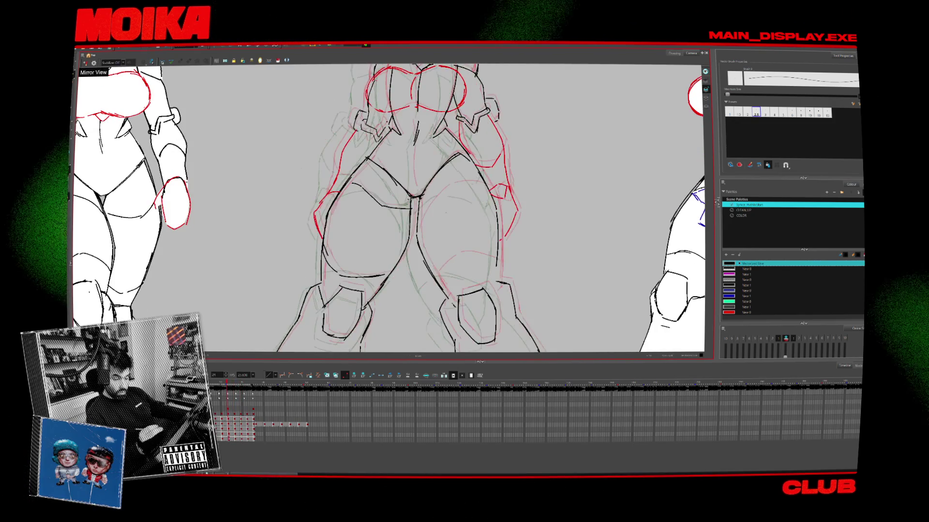
{"action": "key", "text": "period"}
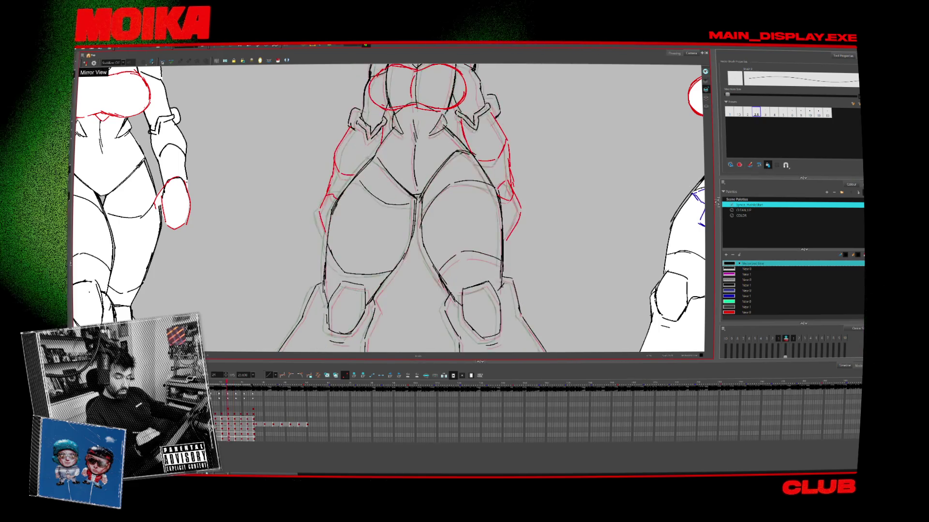
{"action": "key", "text": "comma"}
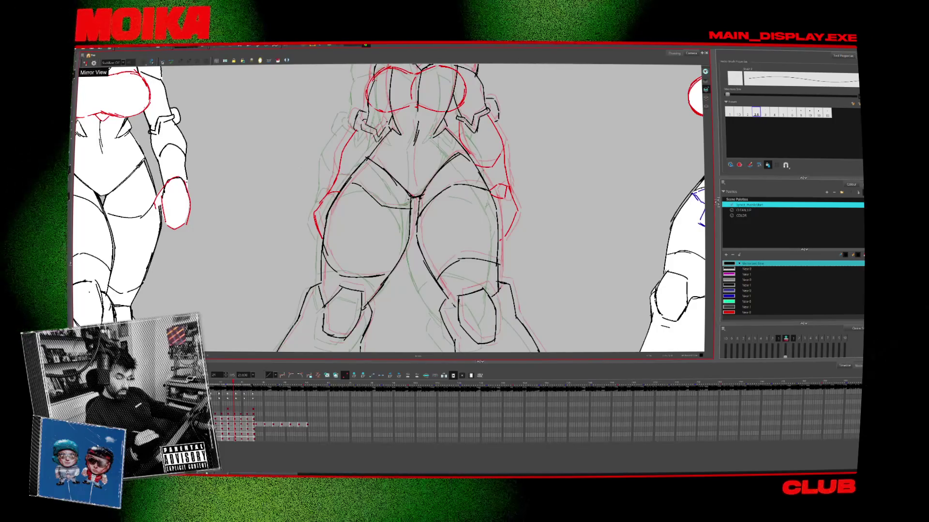
{"action": "key", "text": "period"}
{"action": "key", "text": "period"}
{"action": "key", "text": "comma"}
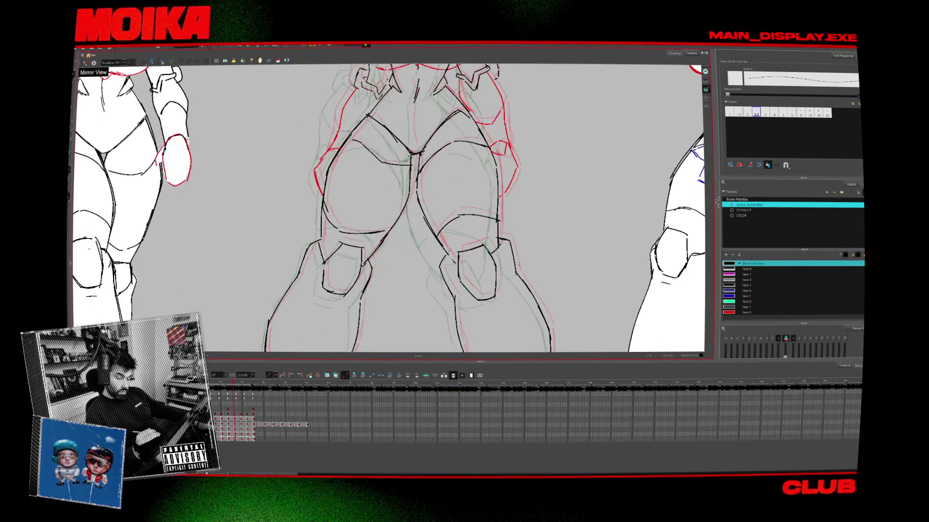
{"action": "key", "text": "period"}
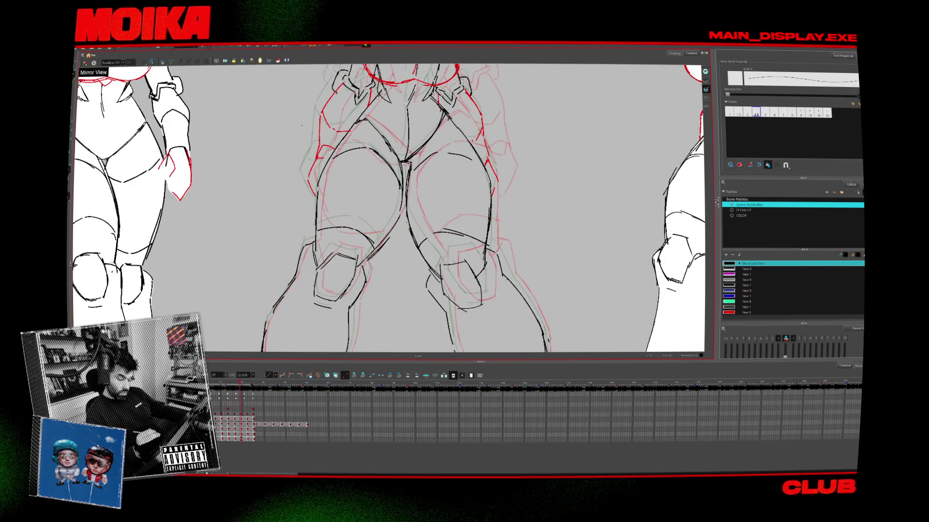
- Flip between the two leg poses, then zoom out to see all three figures
{"action": "key", "text": "period"}
{"action": "key", "text": "comma"}
{"action": "key", "text": "period"}
{"action": "key", "text": "comma"}
{"action": "key", "text": "period"}
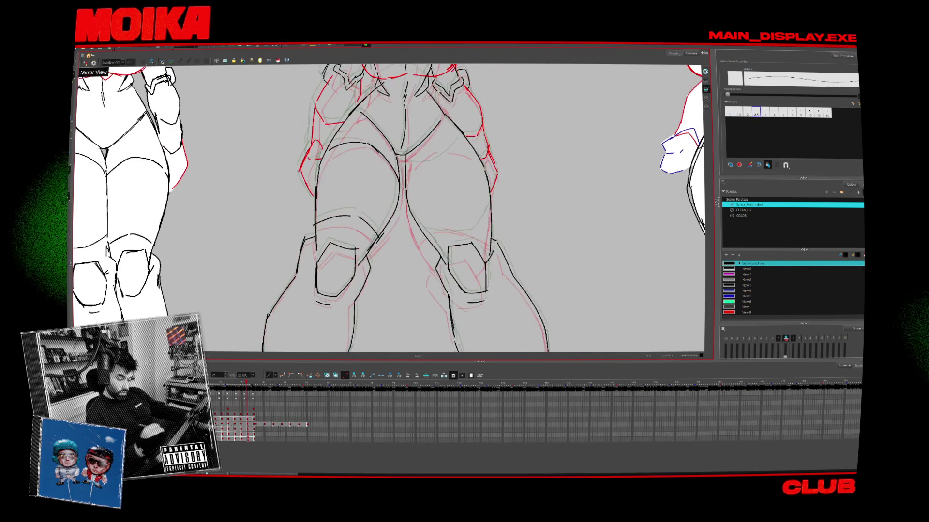
{"action": "key", "text": "alt+z"}
{"action": "scroll", "coordinate": [262, 281], "scroll_direction": "down", "scroll_amount": 5}
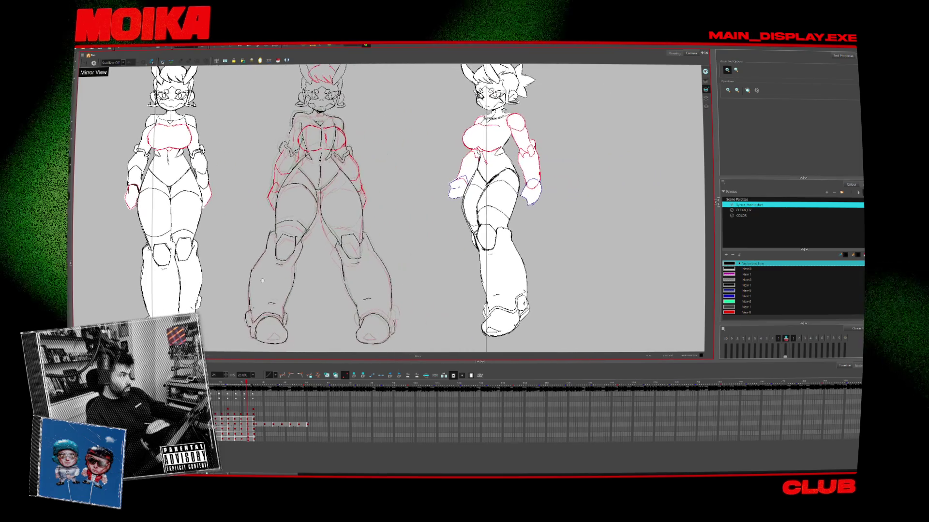
- Compare adjacent frames and zoom in on the middle figure's waist, shifting the view up-left
{"action": "key", "text": "comma"}
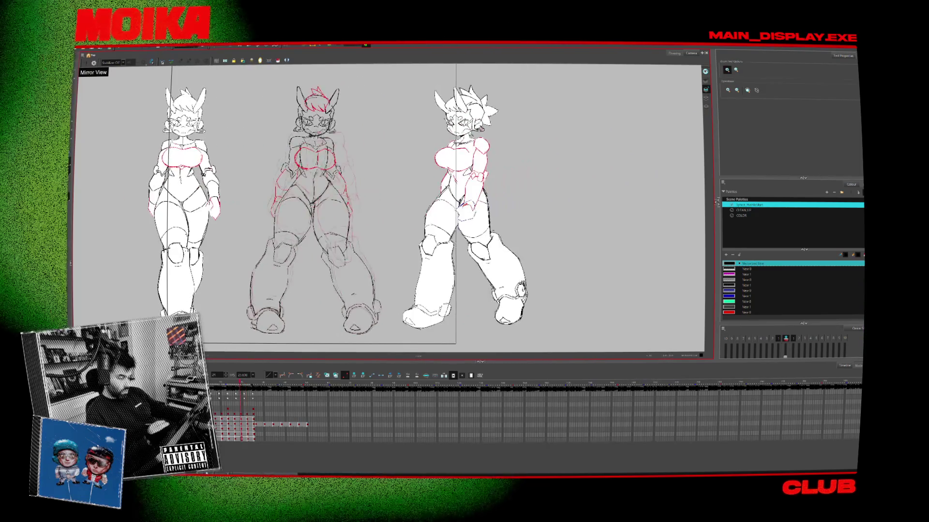
{"action": "key", "text": "period"}
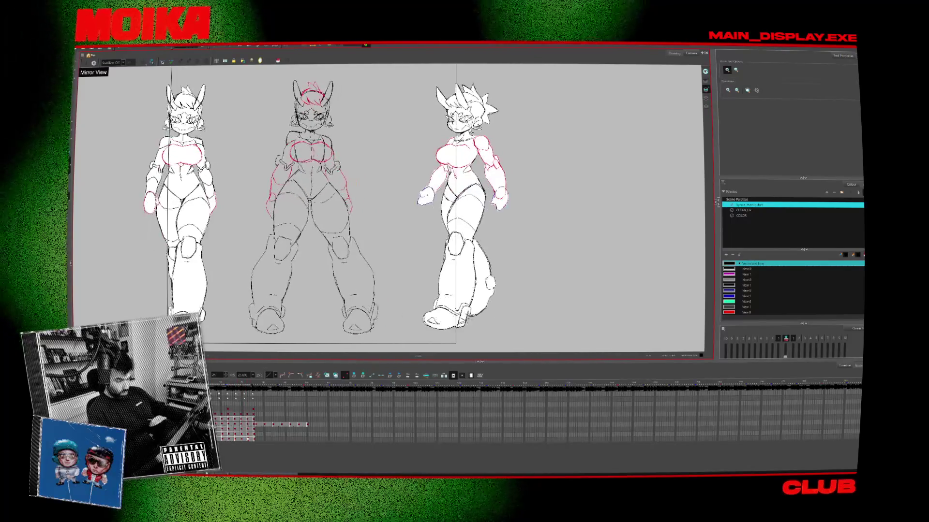
{"action": "scroll", "coordinate": [311, 183], "scroll_direction": "up", "scroll_amount": 3}
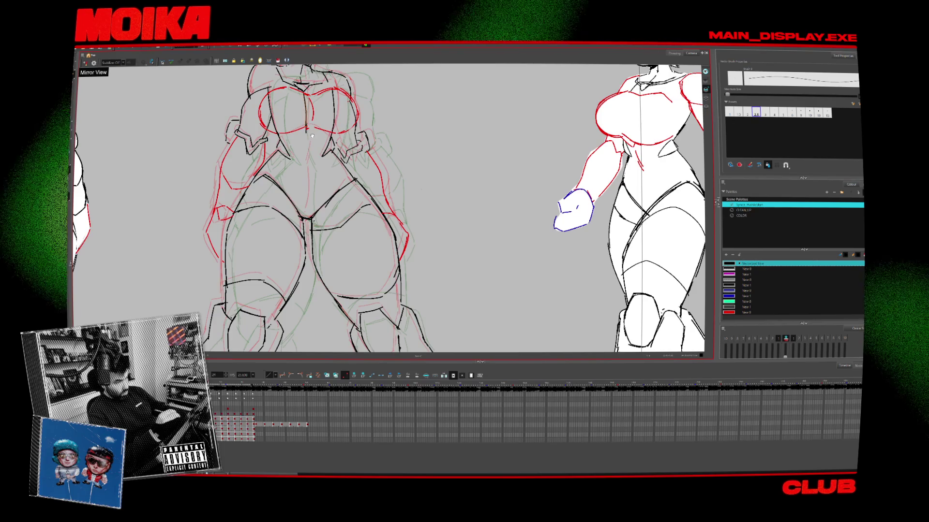
{"action": "scroll", "coordinate": [312, 136], "scroll_direction": "up", "scroll_amount": 2}
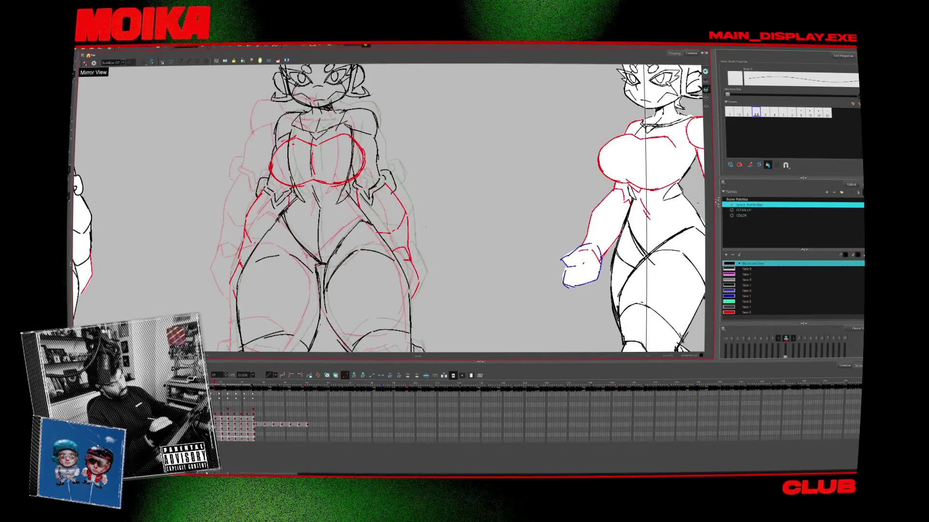
{"action": "scroll", "coordinate": [328, 223], "scroll_direction": "down", "scroll_amount": 2}
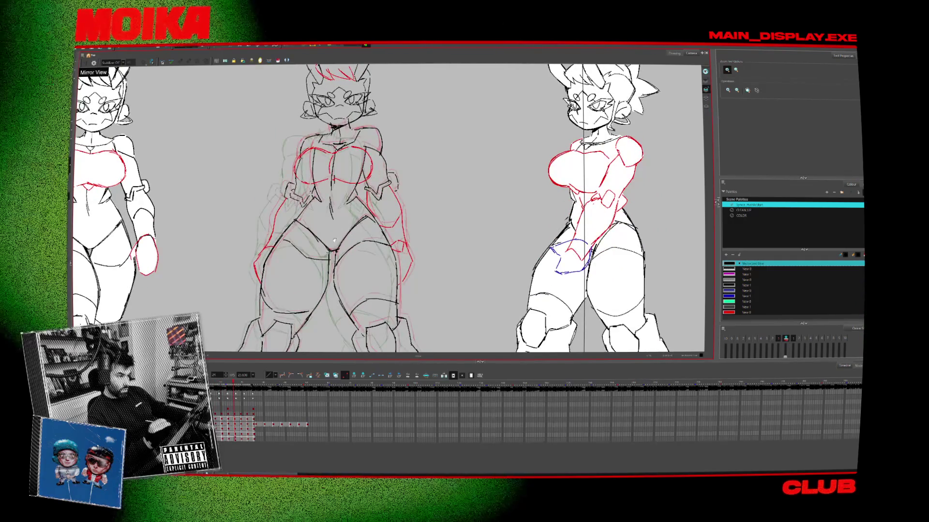
{"action": "left_click_drag", "start_coordinate": [333, 240], "coordinate": [321, 227]}
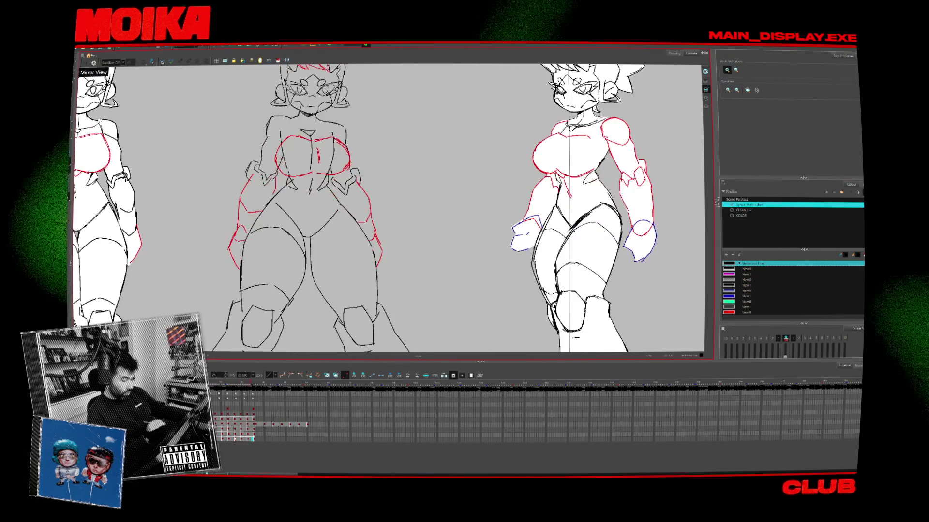
- Zoom out to check the whole turnaround, then zoom back in on the middle figure
{"action": "scroll", "coordinate": [315, 203], "scroll_direction": "up", "scroll_amount": 5}
{"action": "key", "text": "alt+b"}
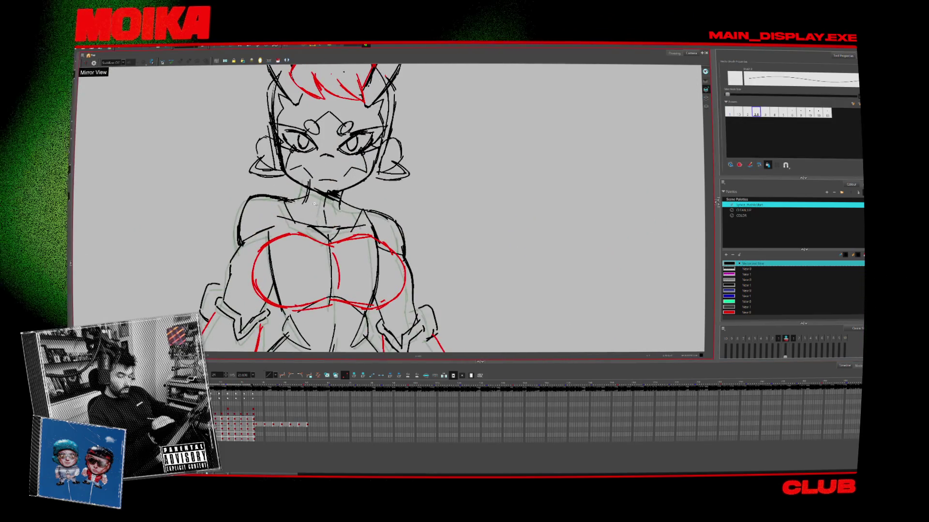
{"action": "key", "text": "alt+z"}
{"action": "scroll", "coordinate": [314, 204], "scroll_direction": "down", "scroll_amount": 5}
{"action": "scroll", "coordinate": [355, 193], "scroll_direction": "up", "scroll_amount": 5}
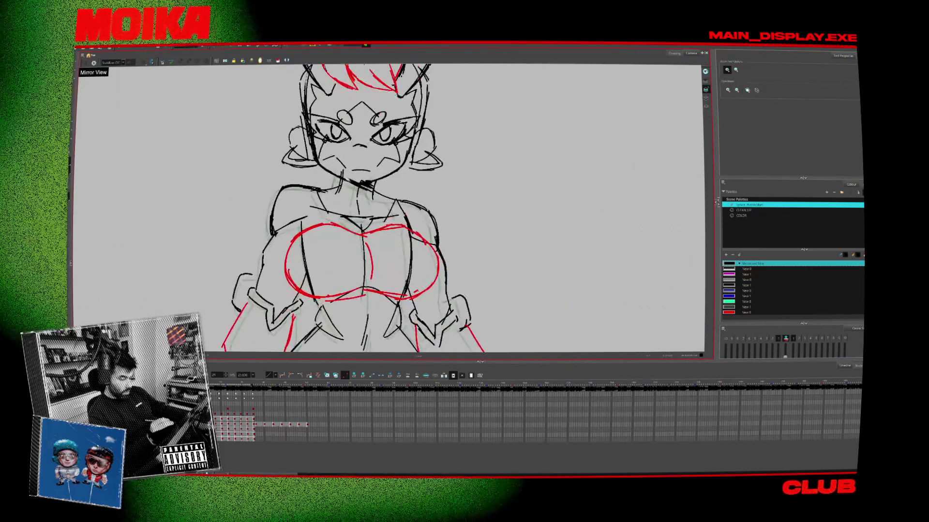
{"action": "key", "text": "alt+b"}
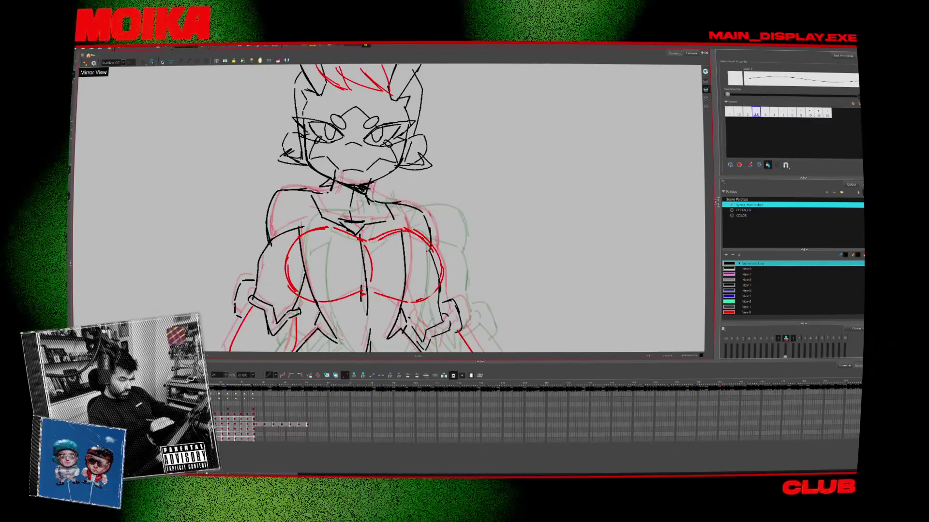
- Step through the torso drawings, then show all three figures from the first frame
{"action": "key", "text": "period"}
{"action": "key", "text": "period"}
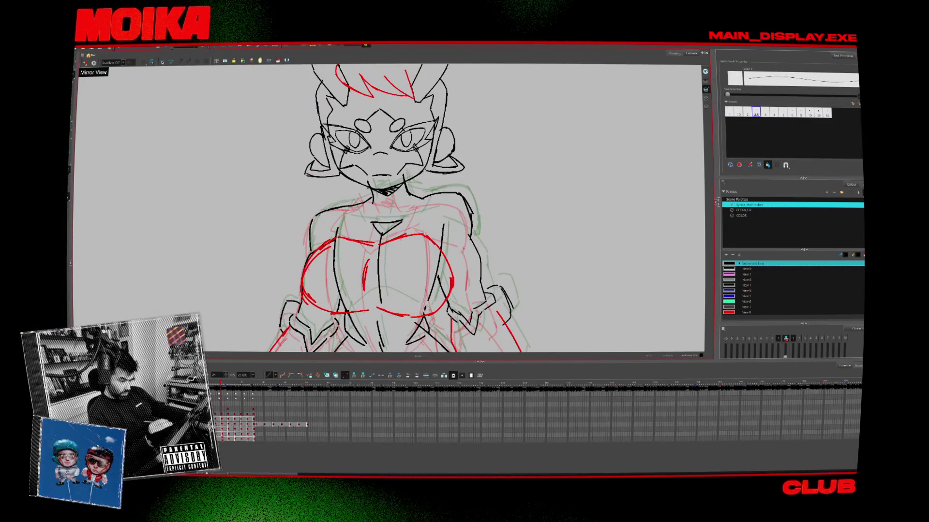
{"action": "key", "text": "period"}
{"action": "key", "text": "period"}
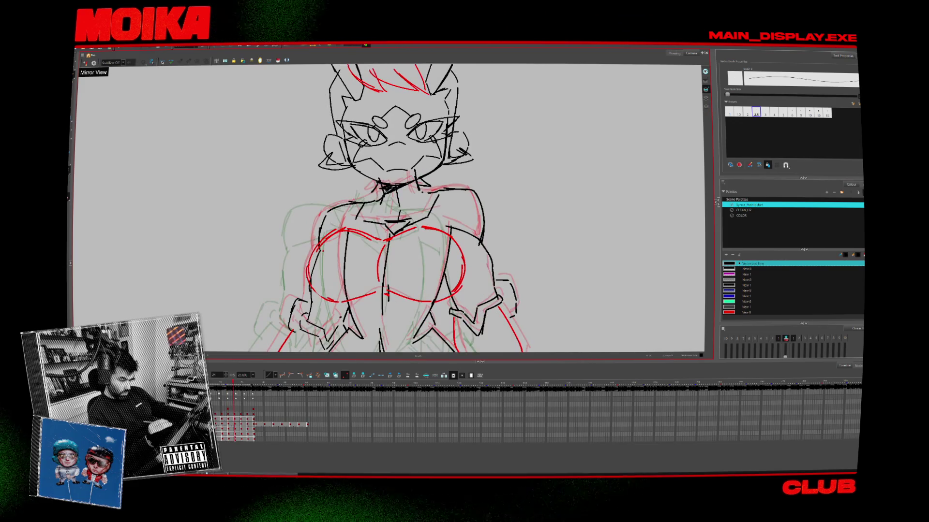
{"action": "key", "text": "period"}
{"action": "key", "text": "period"}
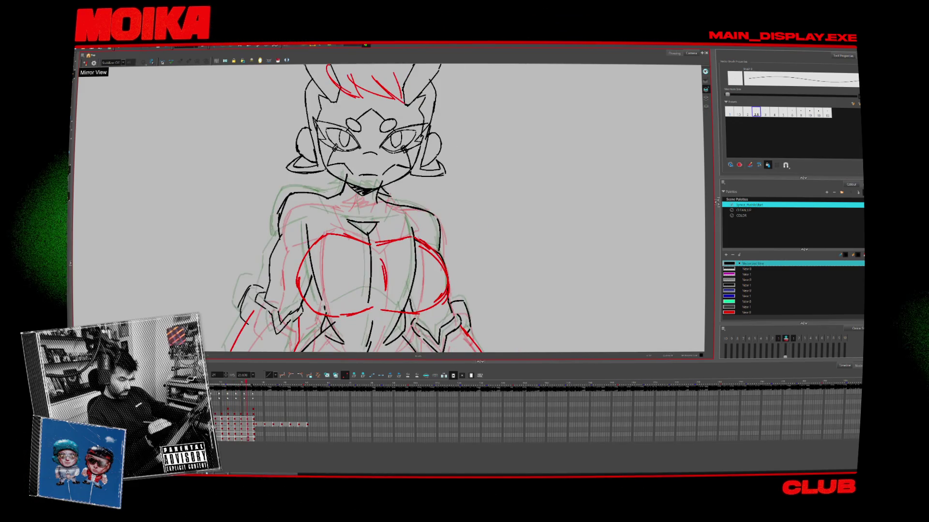
{"action": "key", "text": "period"}
{"action": "key", "text": "2"}
{"action": "key", "text": "2"}
{"action": "key", "text": "2"}
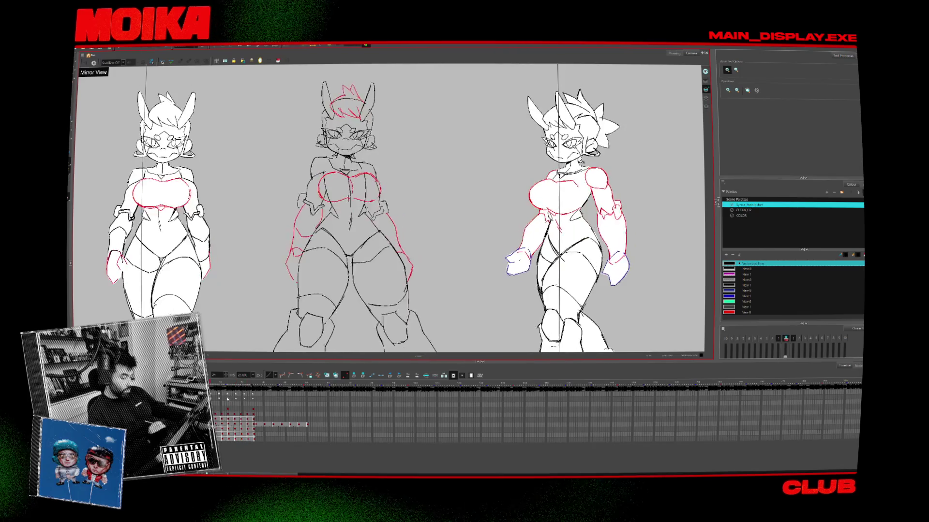
- Zoom into the middle figure's hips, ink the thighs in black, then zoom out to check
{"action": "scroll", "coordinate": [383, 268], "scroll_direction": "up", "scroll_amount": 3}
{"action": "key", "text": "period"}
{"action": "key", "text": "period"}
{"action": "key", "text": "period"}
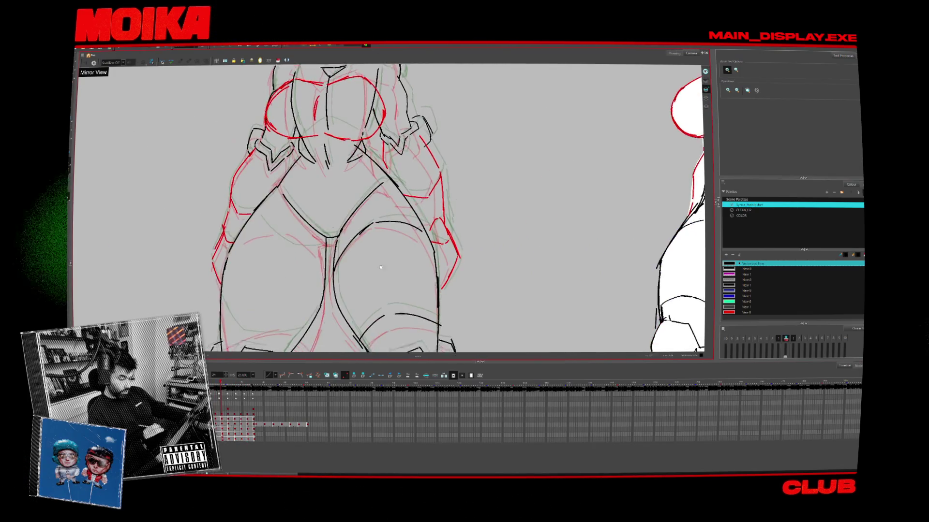
{"action": "key", "text": "alt+b"}
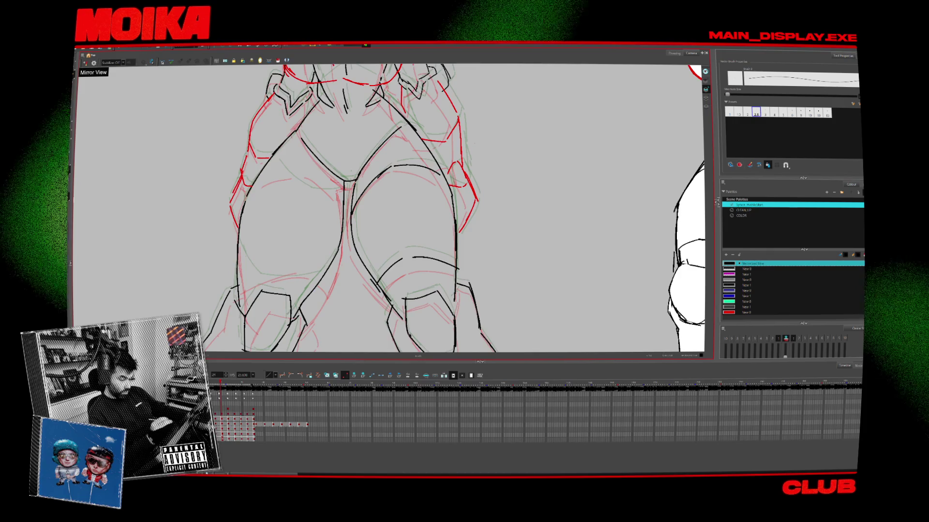
{"action": "key", "text": "period"}
{"action": "key", "text": "period"}
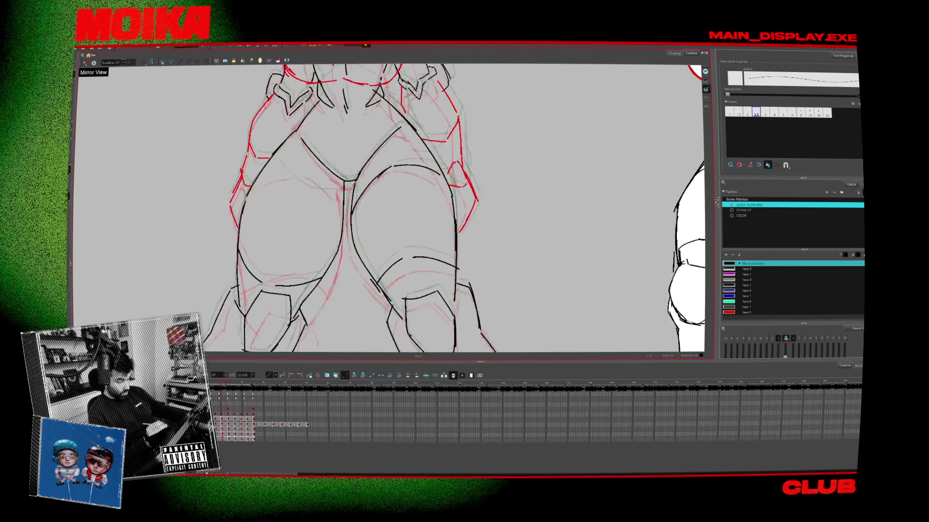
{"action": "key", "text": "period"}
{"action": "key", "text": "comma"}
{"action": "key", "text": "comma"}
{"action": "key", "text": "comma"}
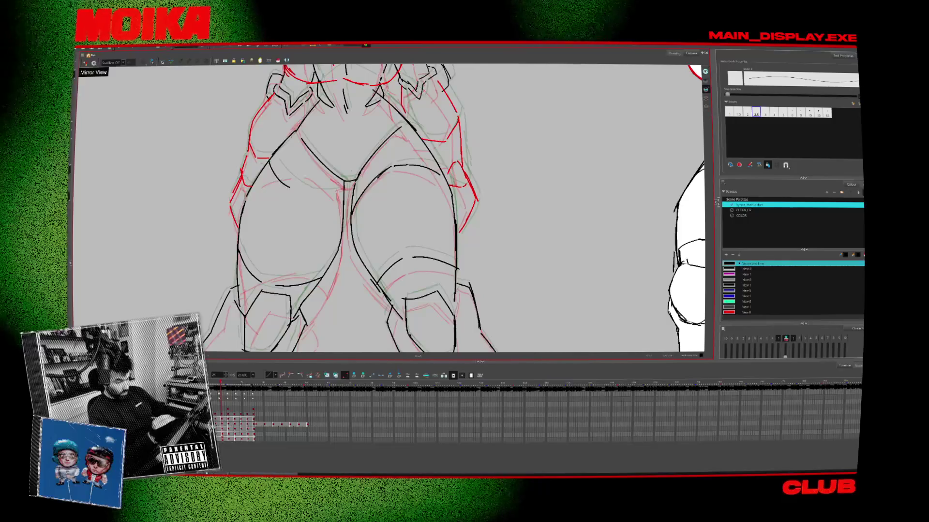
{"action": "key", "text": "alt+z"}
{"action": "key", "text": "shift+z"}
{"action": "key", "text": "period"}
{"action": "key", "text": "period"}
{"action": "key", "text": "period"}
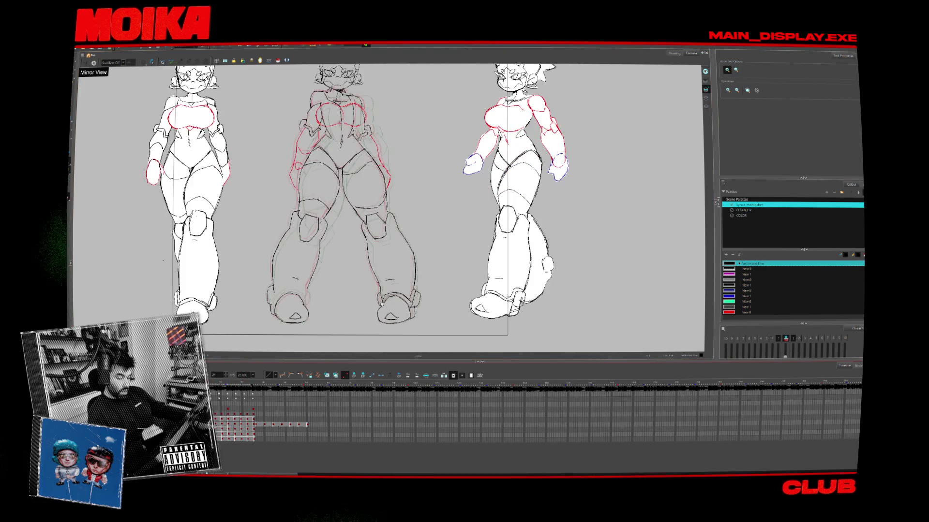
- Zoom onto the middle figure's lower legs and ink the shins and boots in black
{"action": "scroll", "coordinate": [320, 310], "scroll_direction": "up", "scroll_amount": 5}
{"action": "key", "text": "alt+b"}
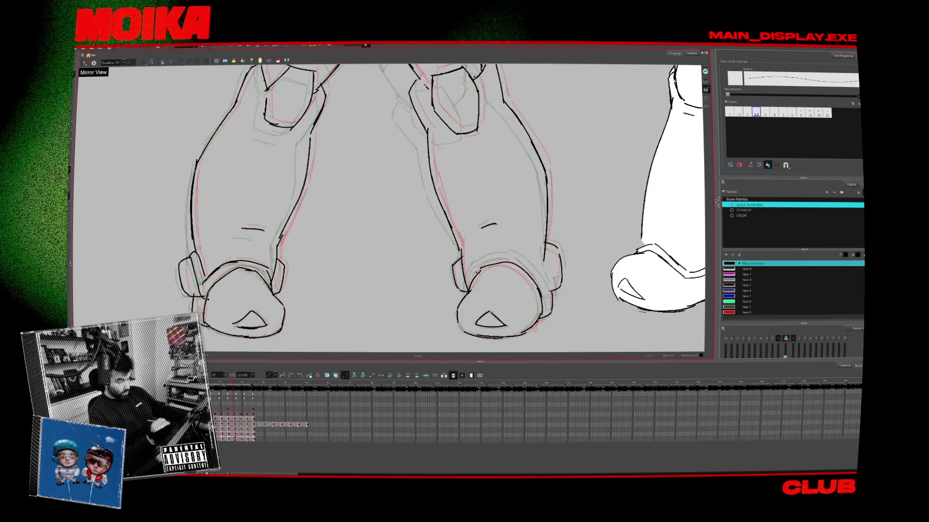
{"action": "key", "text": "alt+z"}
{"action": "key", "text": "alt+b"}
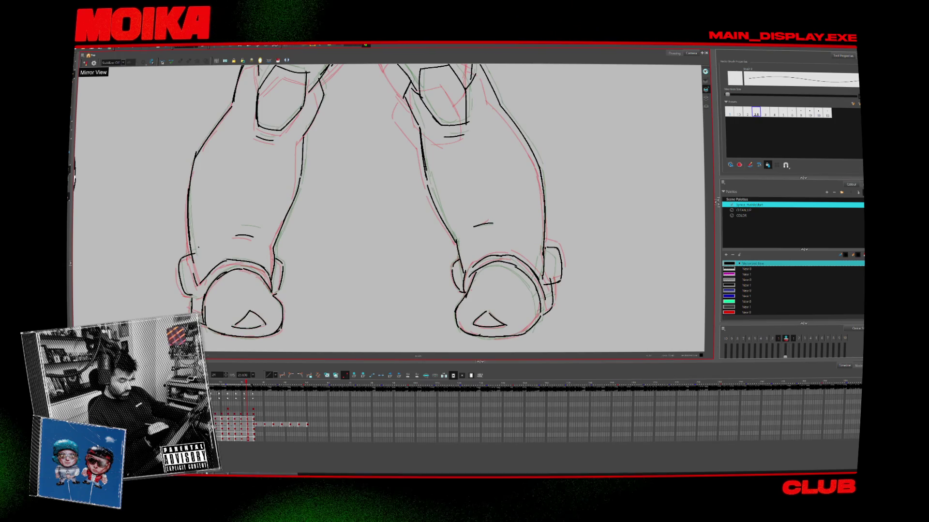
- Zoom out to all three figures and step through frames to compare the legs
{"action": "key", "text": "alt+z"}
{"action": "scroll", "coordinate": [329, 315], "scroll_direction": "down", "scroll_amount": 5}
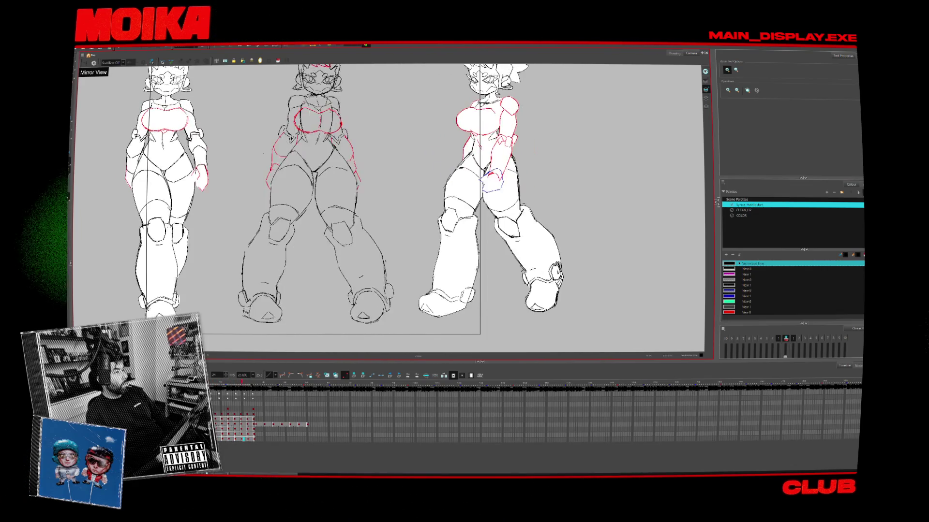
{"action": "key", "text": "period"}
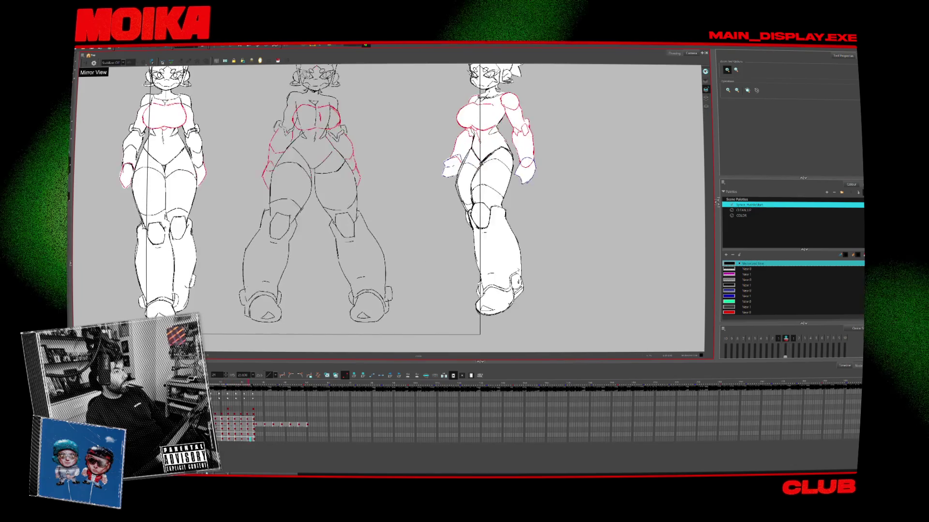
{"action": "key", "text": "period"}
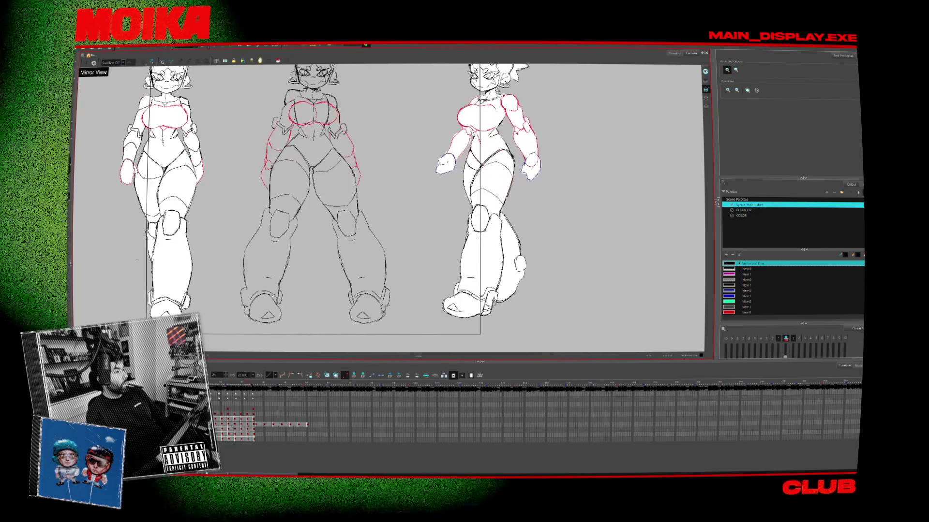
{"action": "key", "text": "period"}
{"action": "key", "text": "period"}
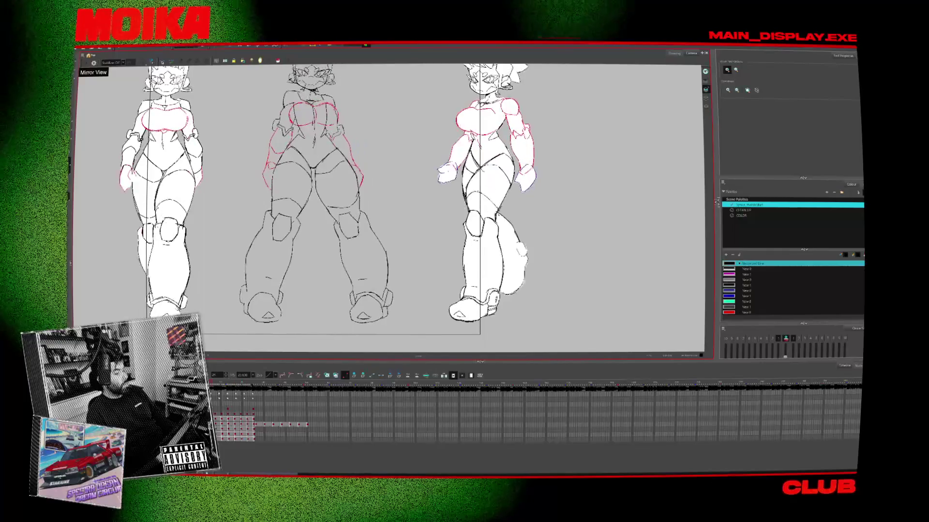
{"action": "key", "text": "comma"}
{"action": "key", "text": "comma"}
{"action": "key", "text": "comma"}
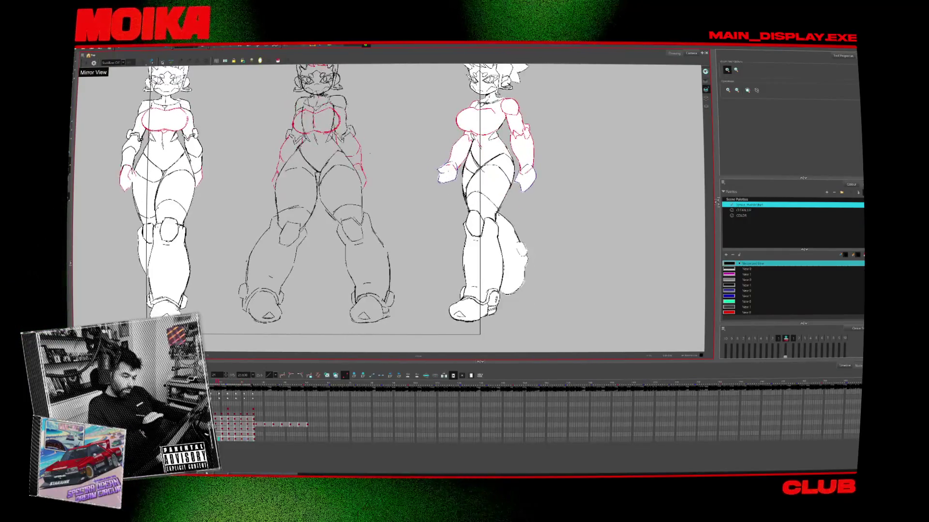
- Step back a few frames and forward again to compare the three figures' poses
{"action": "key", "text": "comma"}
{"action": "key", "text": "comma"}
{"action": "key", "text": "comma"}
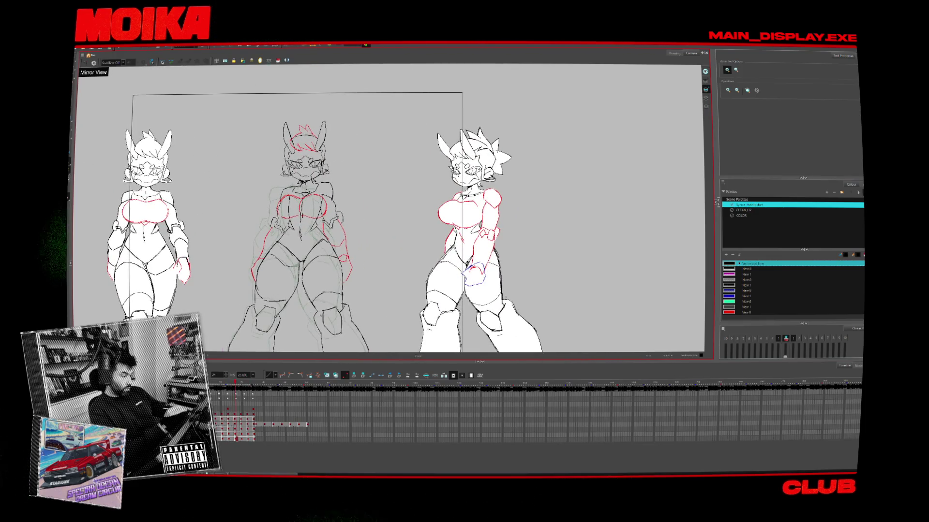
{"action": "key", "text": "comma"}
{"action": "key", "text": "comma"}
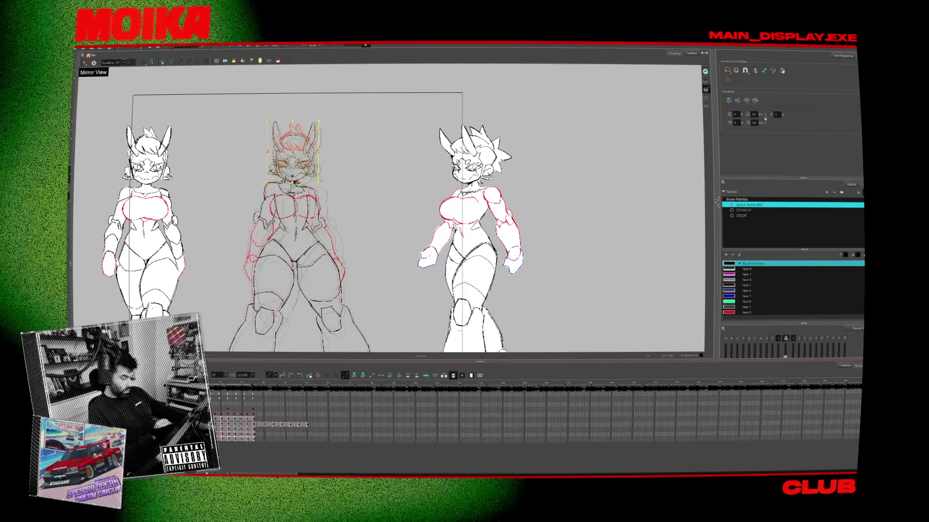
{"action": "key", "text": "comma"}
{"action": "key", "text": "period"}
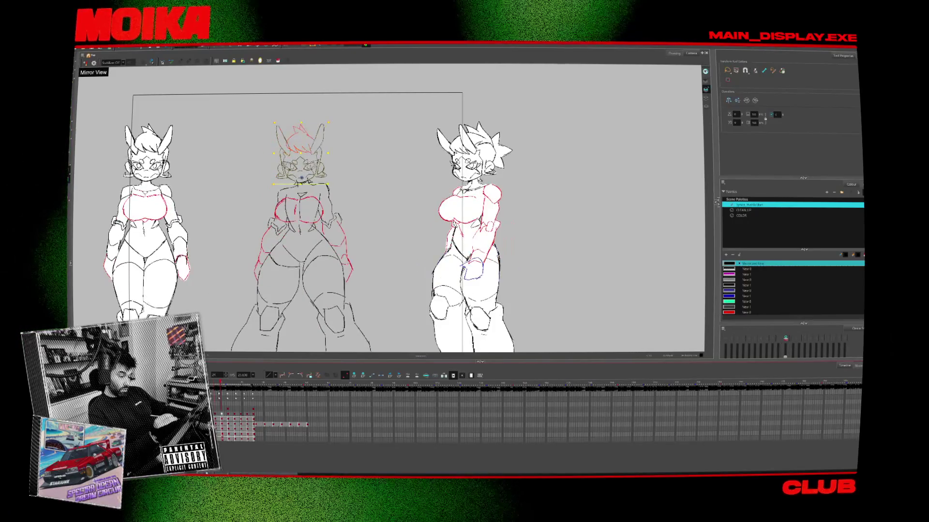
{"action": "key", "text": "period"}
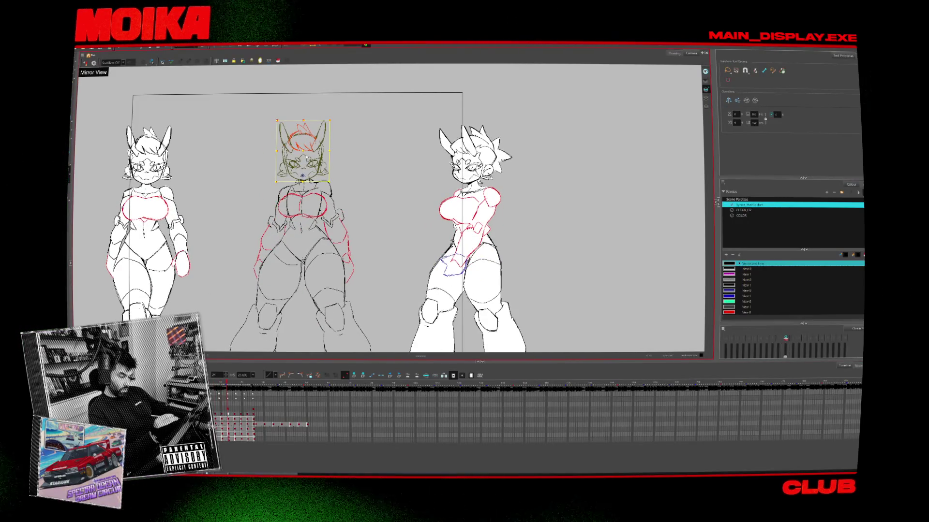
{"action": "key", "text": "period"}
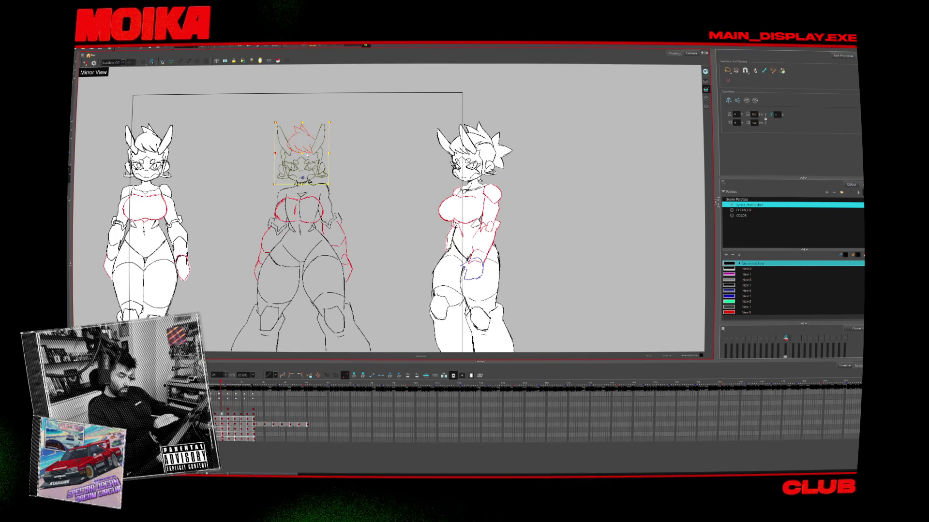
{"action": "key", "text": "comma"}
- Flip the middle figure back and forth between adjacent frames
{"action": "key", "text": "period"}
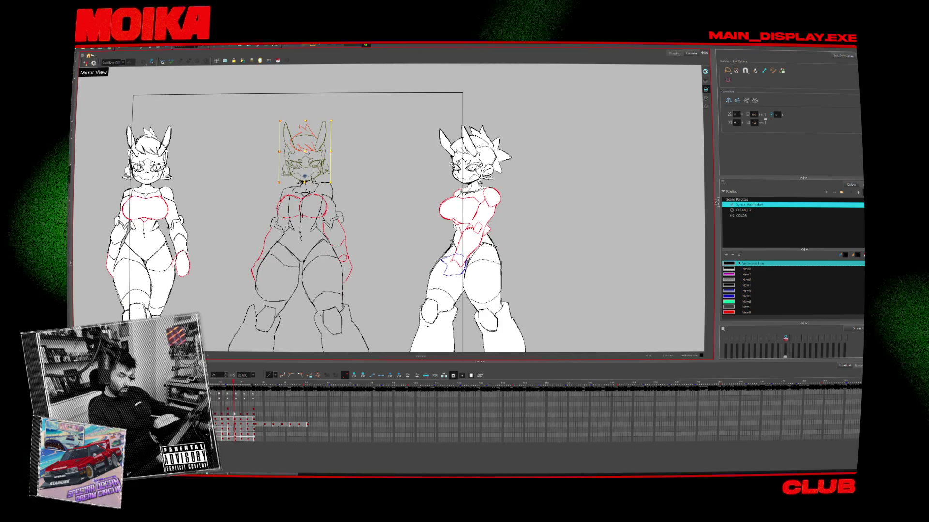
{"action": "key", "text": "period"}
{"action": "key", "text": "comma"}
{"action": "key", "text": "period"}
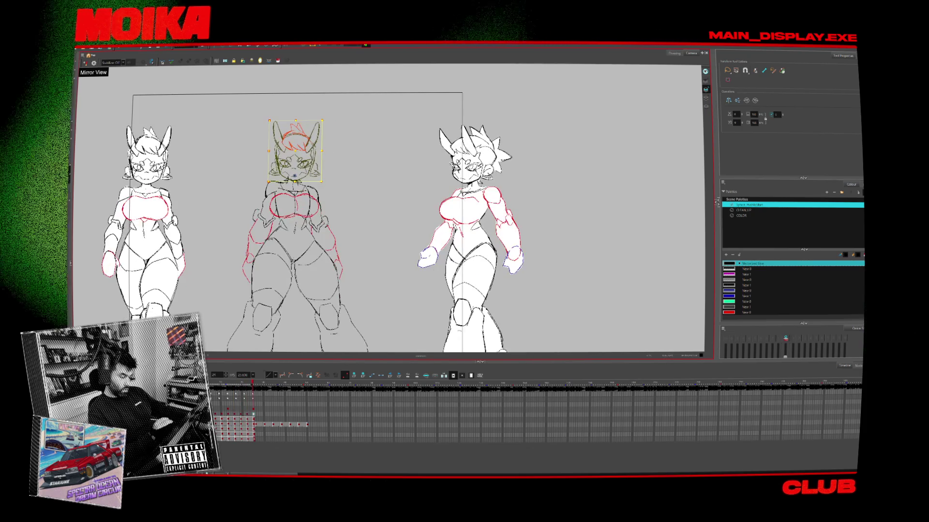
{"action": "key", "text": "comma"}
{"action": "key", "text": "period"}
{"action": "key", "text": "period"}
{"action": "key", "text": "comma"}
{"action": "key", "text": "comma"}
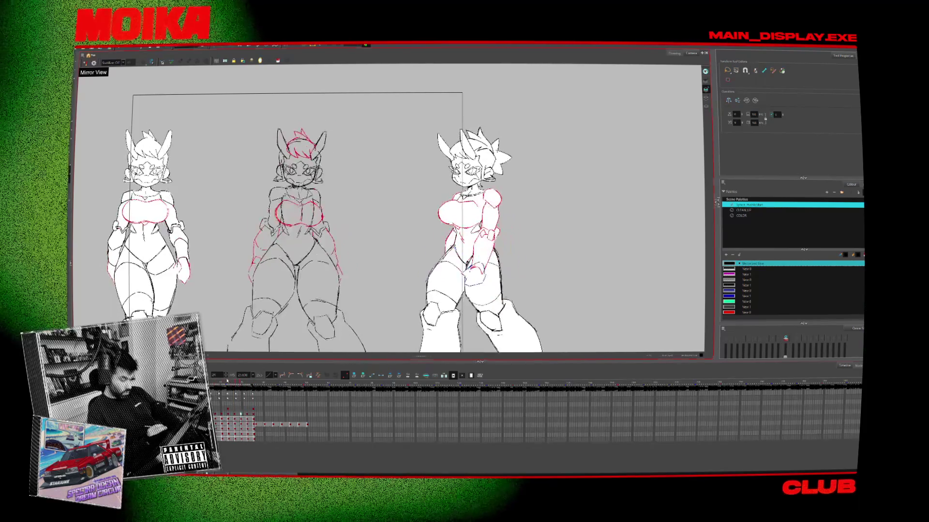
- Select the middle figure's head and crotch stroke, dismissing the error message
{"action": "left_click", "coordinate": [303, 176]}
{"action": "key", "text": "comma"}
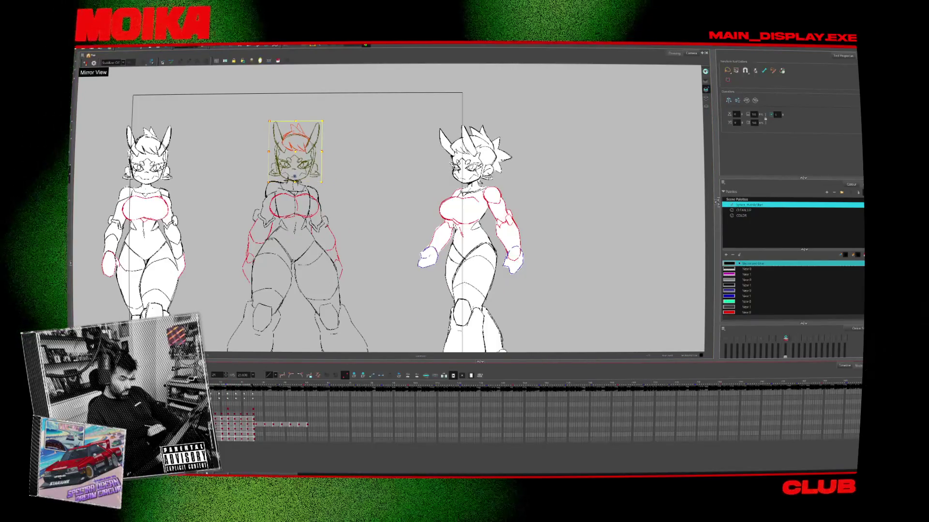
{"action": "key", "text": "period"}
{"action": "key", "text": "period"}
{"action": "key", "text": "period"}
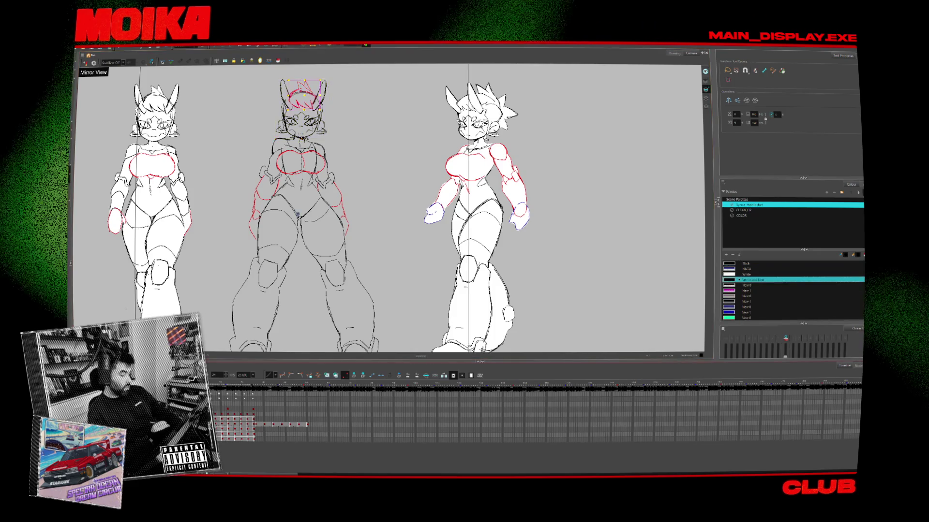
{"action": "left_click", "coordinate": [300, 215]}
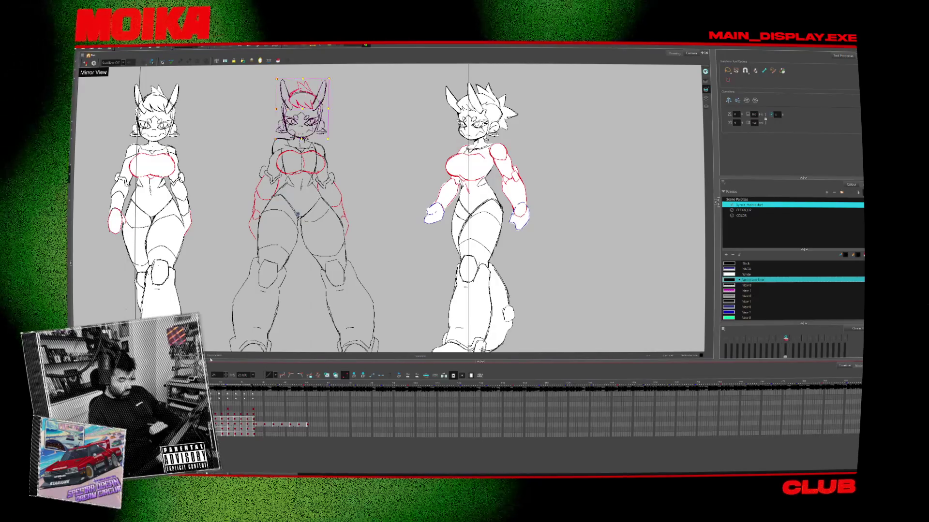
{"action": "key", "text": "Return"}
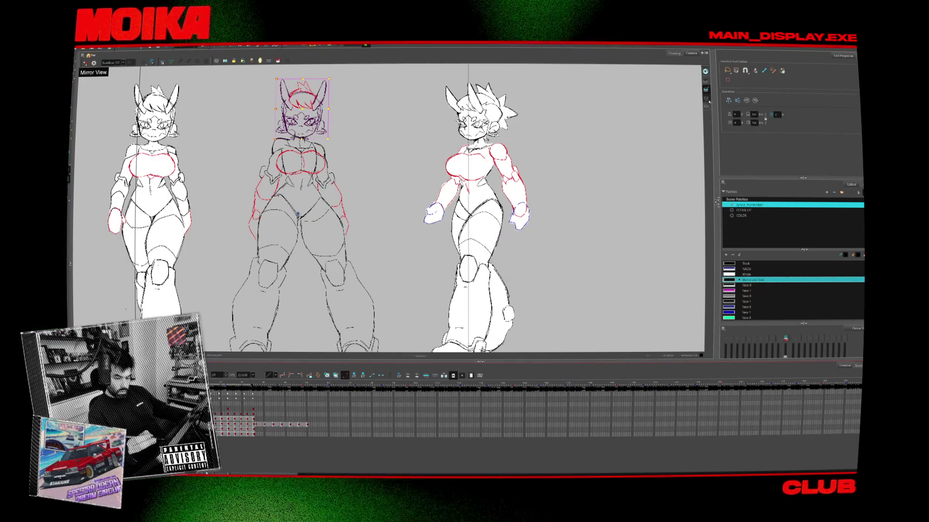
- Step through the middle figure's drawings and zoom the Camera view onto its head
{"action": "key", "text": "2"}
{"action": "key", "text": "2"}
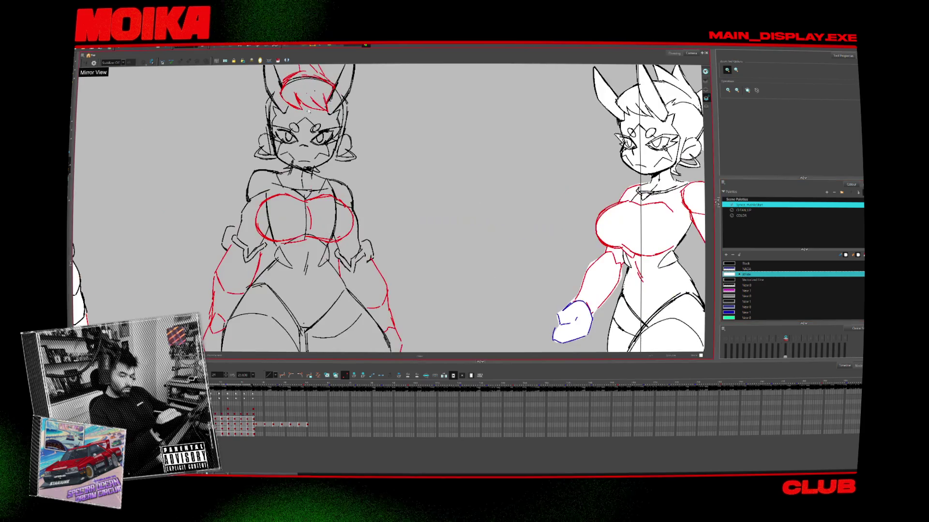
{"action": "key", "text": "alt+b"}
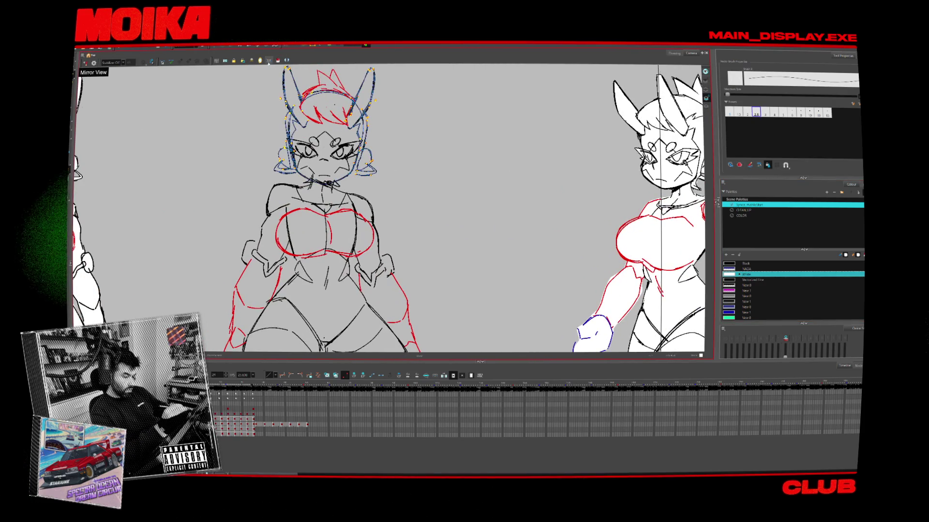
{"action": "key", "text": "period"}
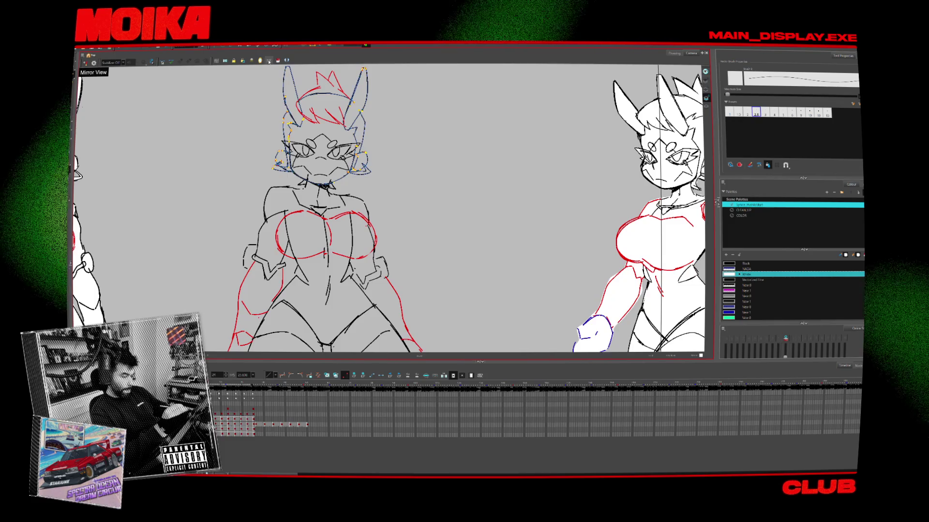
{"action": "key", "text": "period"}
{"action": "key", "text": "period"}
{"action": "key", "text": "period"}
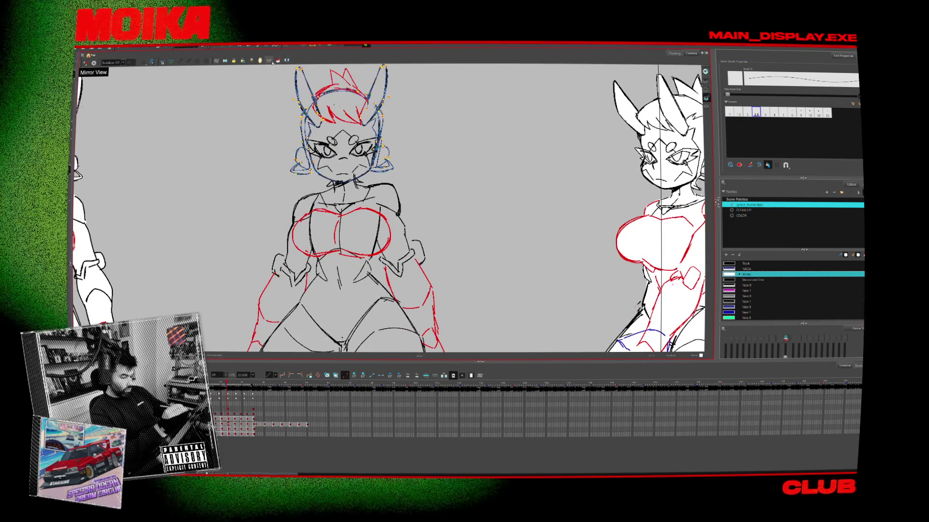
{"action": "key", "text": "period"}
{"action": "key", "text": "period"}
{"action": "key", "text": "period"}
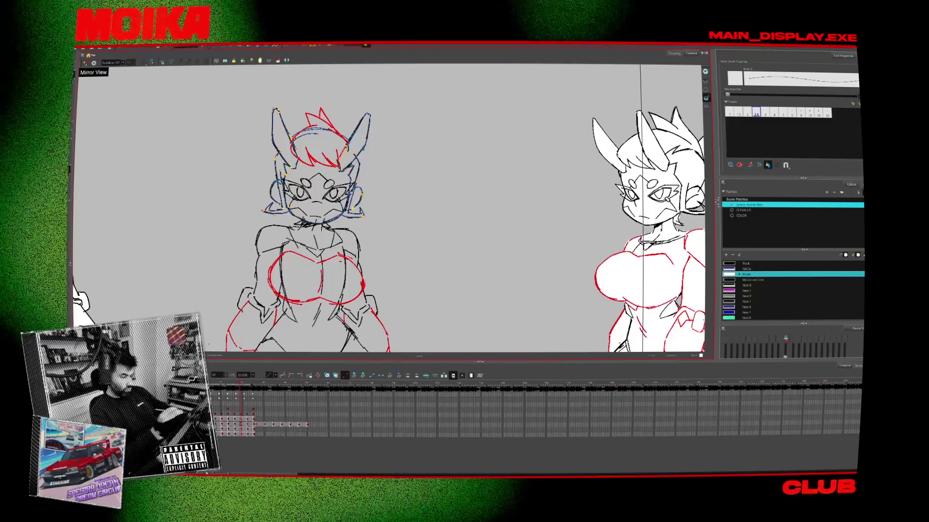
{"action": "key", "text": "alt+s"}
{"action": "key", "text": "alt+b"}
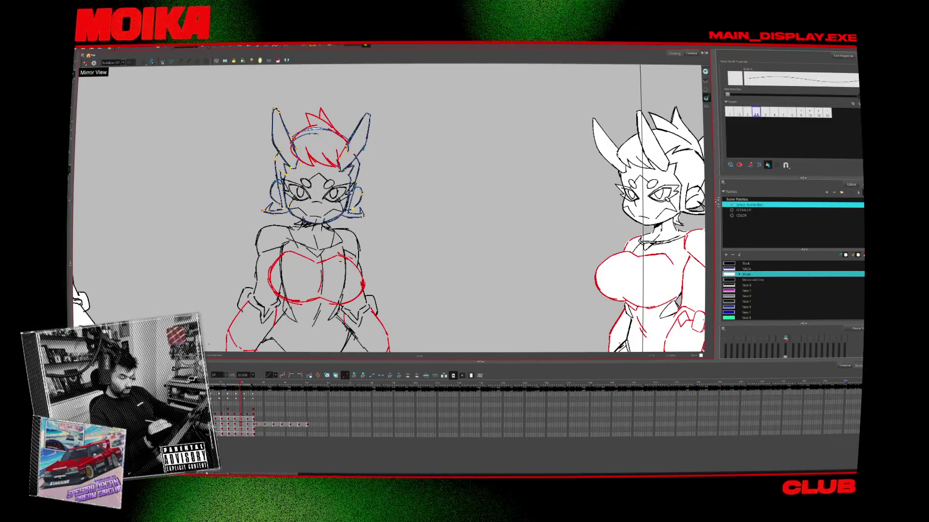
{"action": "scroll", "coordinate": [358, 215], "scroll_direction": "up", "scroll_amount": 3}
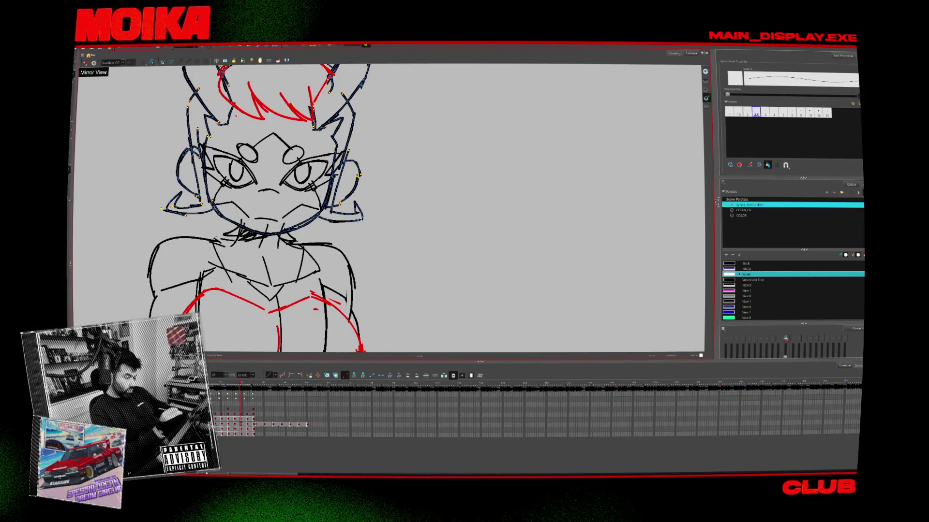
- Pan to frame the middle figure's head and body, then advance three drawings
{"action": "left_click_drag", "start_coordinate": [188, 108], "coordinate": [231, 224]}
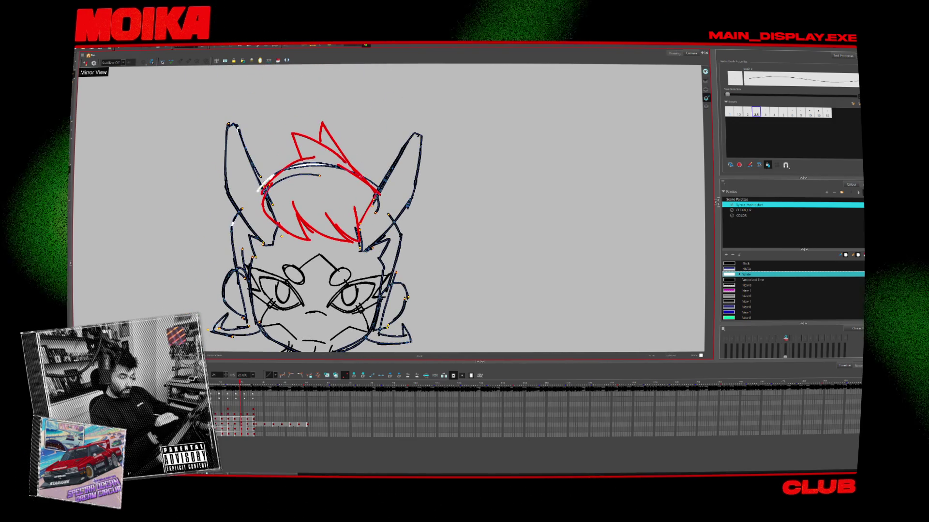
{"action": "left_click_drag", "start_coordinate": [339, 218], "coordinate": [361, 169]}
{"action": "key", "text": "period"}
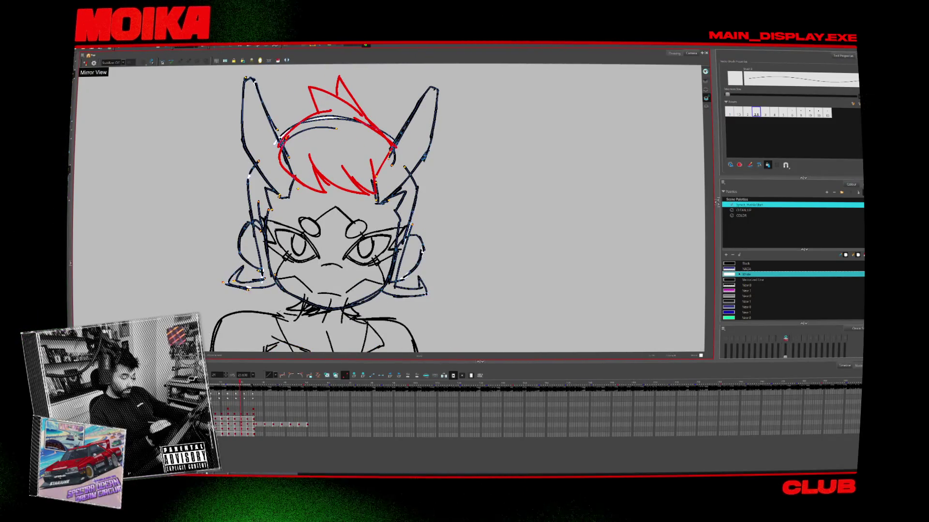
{"action": "key", "text": "period"}
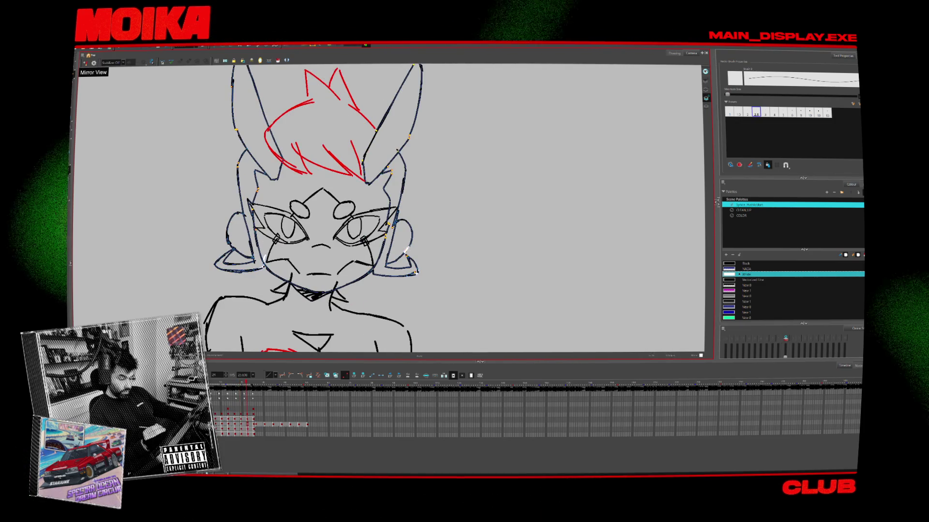
{"action": "key", "text": "period"}
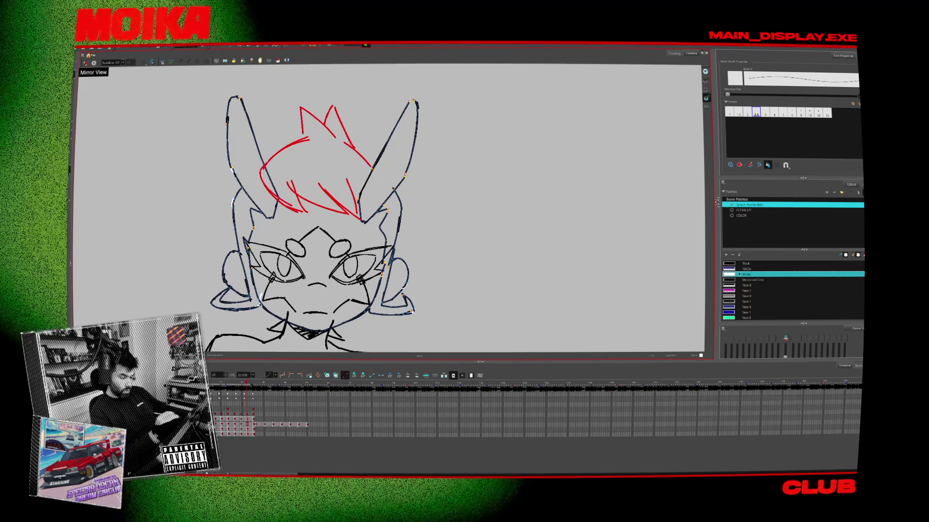
- Draw white strokes along the hairline and left ear, undoing a stray one by the right ear
{"action": "left_click_drag", "start_coordinate": [254, 176], "coordinate": [373, 170]}
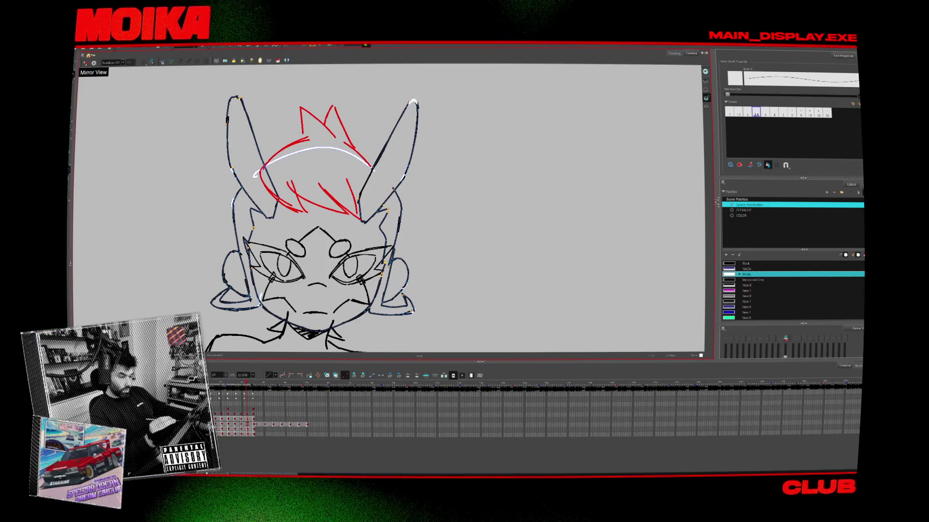
{"action": "scroll", "coordinate": [387, 208], "scroll_direction": "down", "scroll_amount": 1}
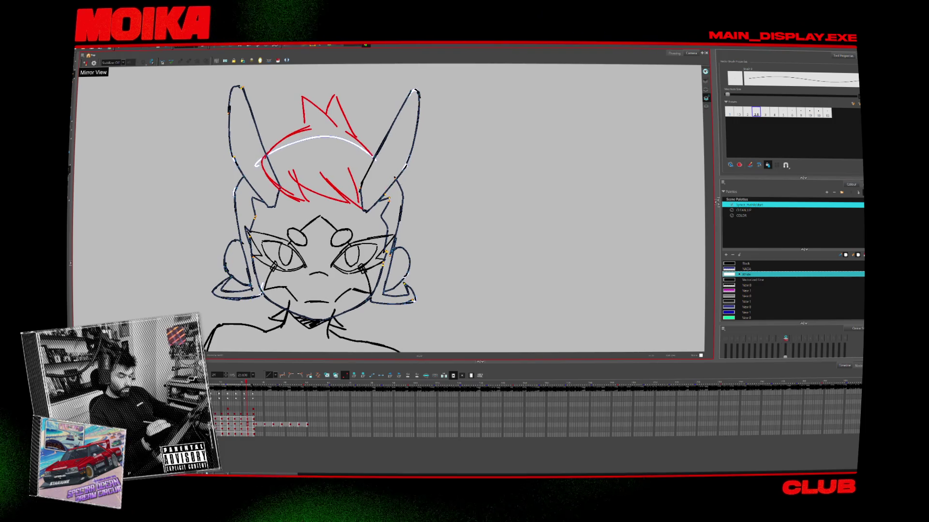
{"action": "key", "text": "comma"}
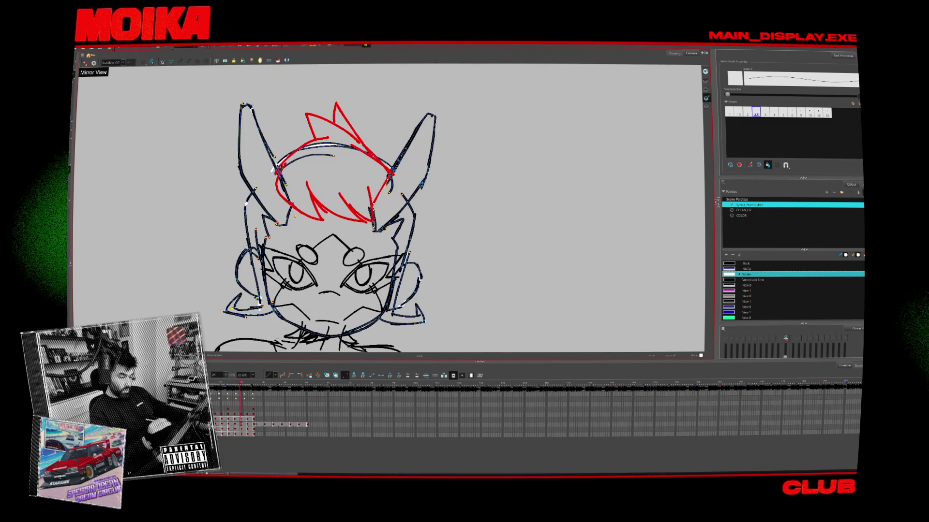
{"action": "key", "text": "period"}
{"action": "key", "text": "period"}
{"action": "key", "text": "ctrl+z"}
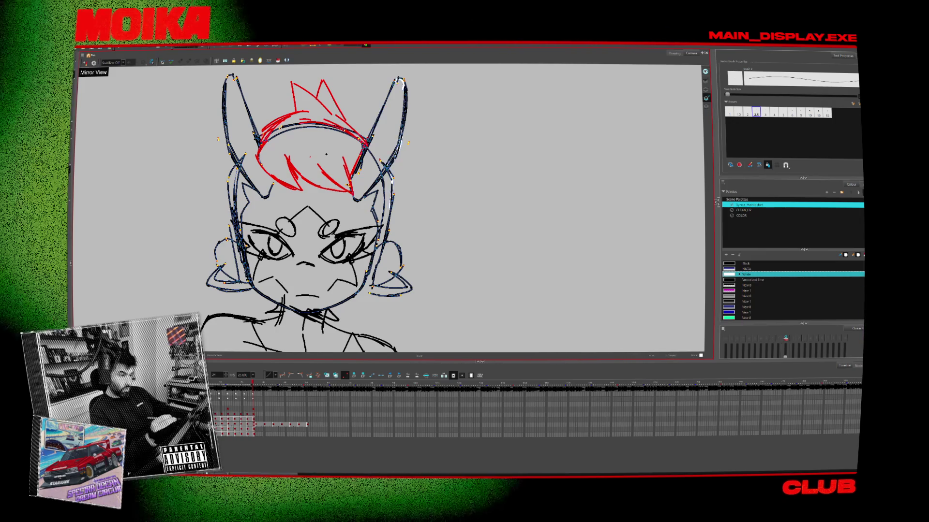
{"action": "left_click_drag", "start_coordinate": [237, 90], "coordinate": [244, 111]}
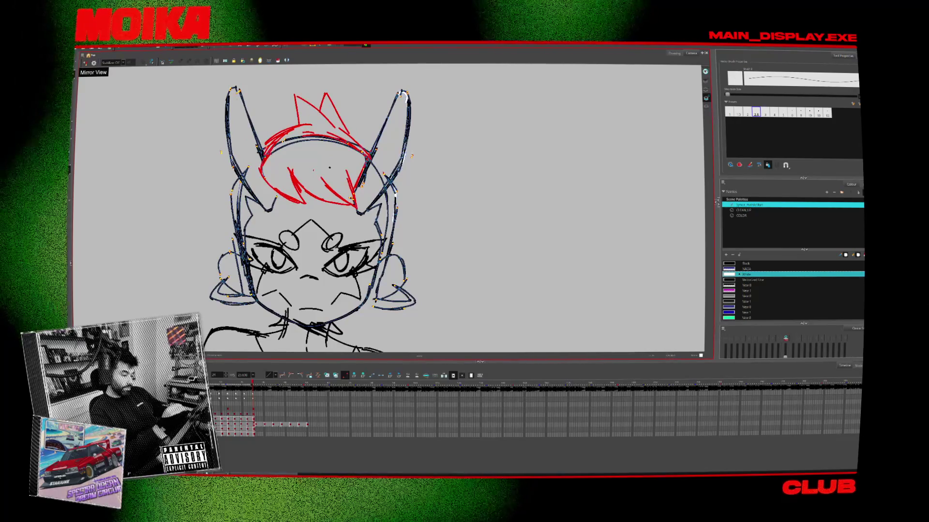
{"action": "left_click_drag", "start_coordinate": [261, 150], "coordinate": [255, 156]}
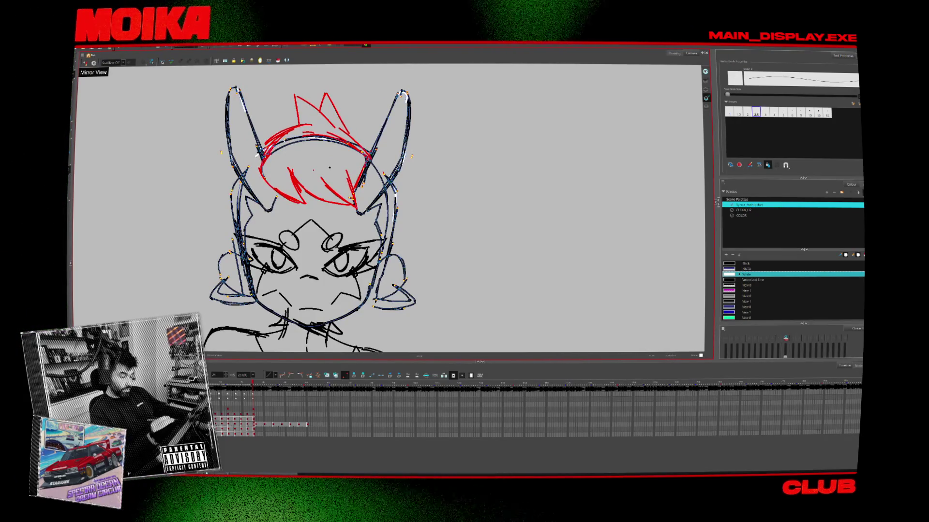
{"action": "scroll", "coordinate": [312, 208], "scroll_direction": "down", "scroll_amount": 2}
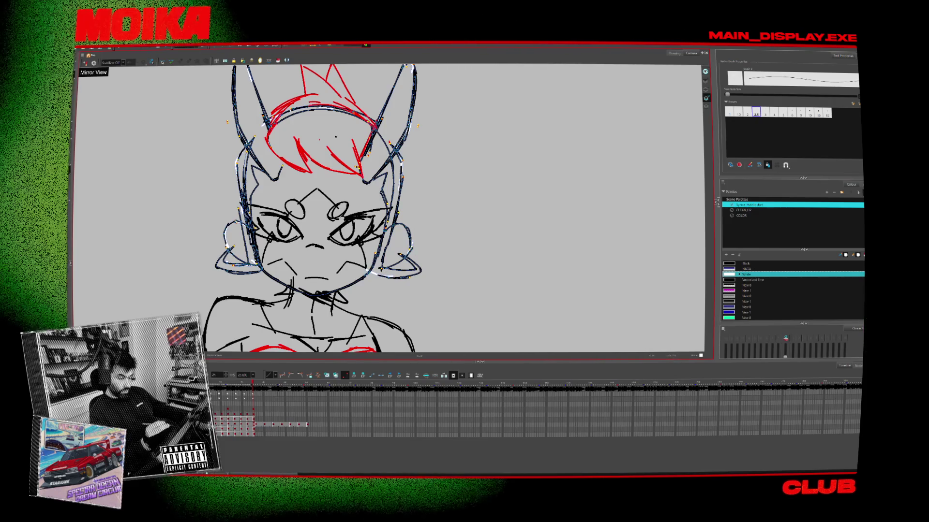
{"action": "key", "text": "comma"}
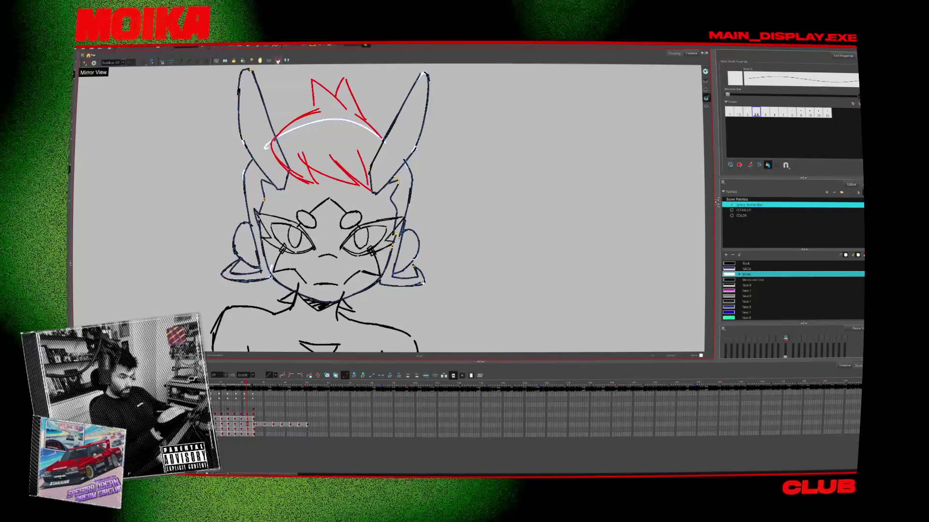
- Fill the middle figure's head interior with white, then move to another head drawing
{"action": "left_click", "coordinate": [278, 61]}
{"action": "left_click", "coordinate": [313, 137]}
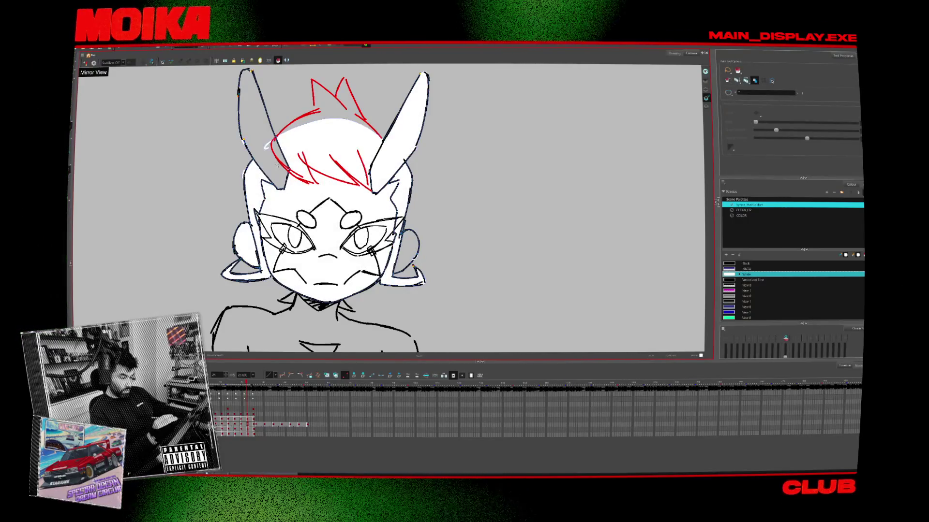
{"action": "key", "text": "alt+b"}
{"action": "key", "text": "alt+s"}
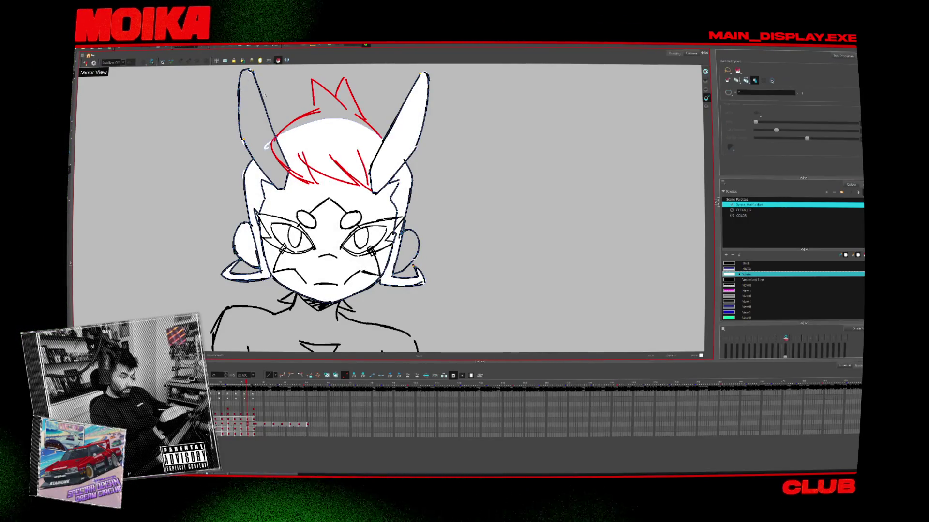
{"action": "key", "text": "period"}
{"action": "key", "text": "comma"}
{"action": "key", "text": "alt+b"}
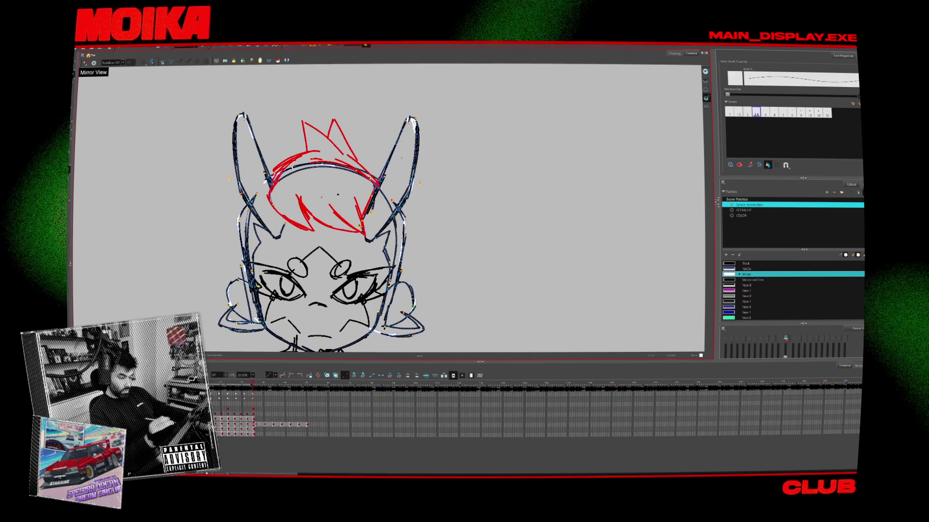
- Close the gaps on the head's left side and left ear, then fill the face and ears white
{"action": "left_click_drag", "start_coordinate": [248, 205], "coordinate": [239, 237]}
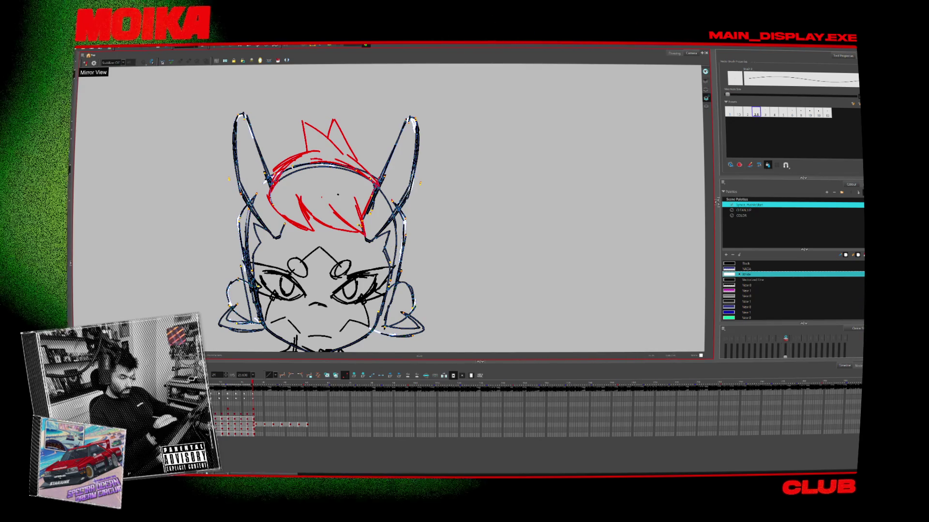
{"action": "left_click_drag", "start_coordinate": [242, 171], "coordinate": [240, 180]}
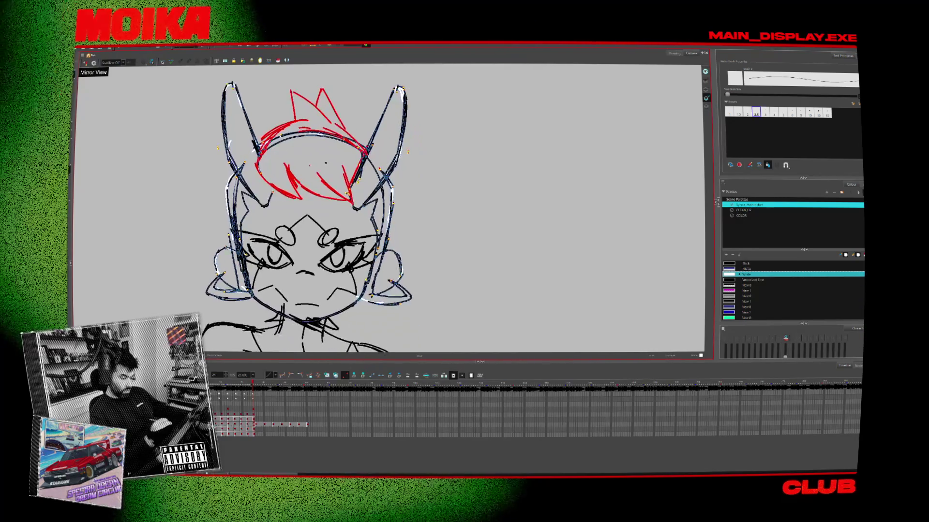
{"action": "key", "text": "alt+i"}
{"action": "left_click", "coordinate": [309, 257]}
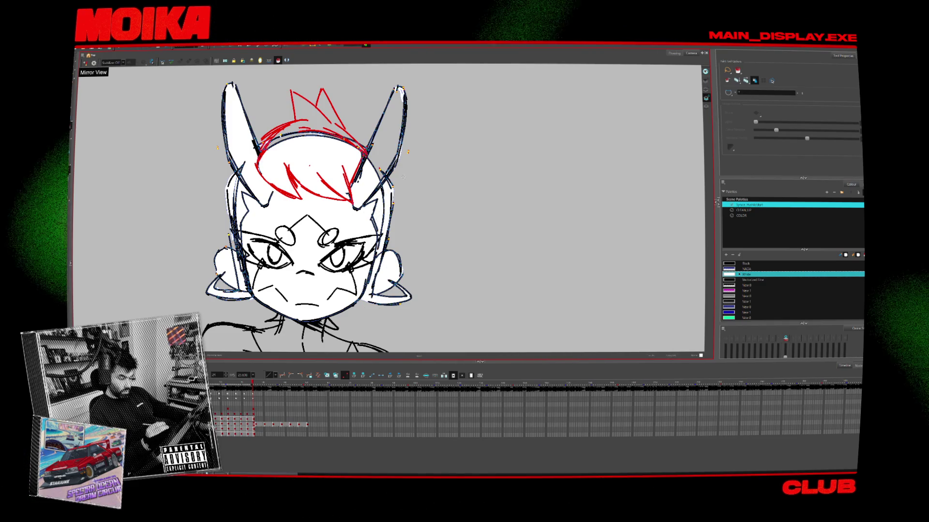
{"action": "left_click", "coordinate": [386, 159]}
{"action": "key", "text": "comma"}
{"action": "key", "text": "comma"}
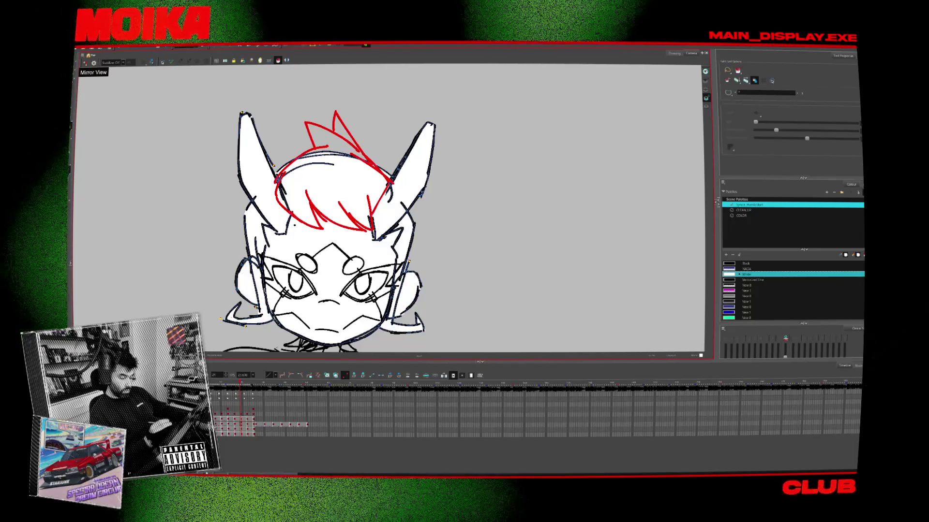
{"action": "key", "text": "comma"}
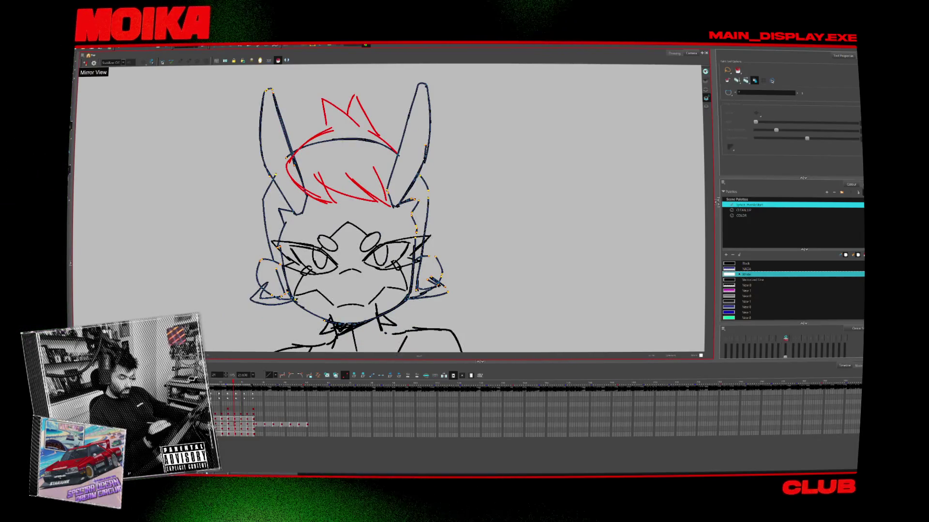
- On an earlier drawing, close the right-side and top head gaps and fill the face and right ear white
{"action": "key", "text": "alt+b"}
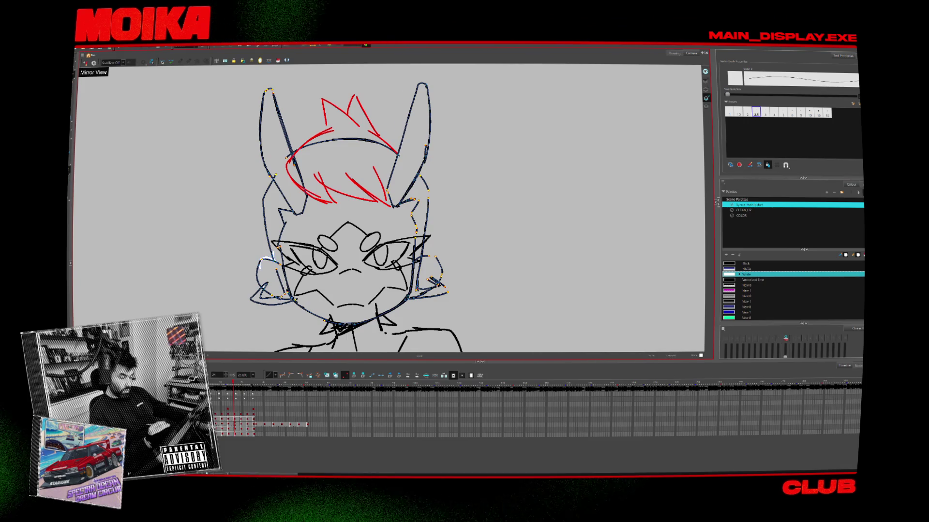
{"action": "key", "text": "comma"}
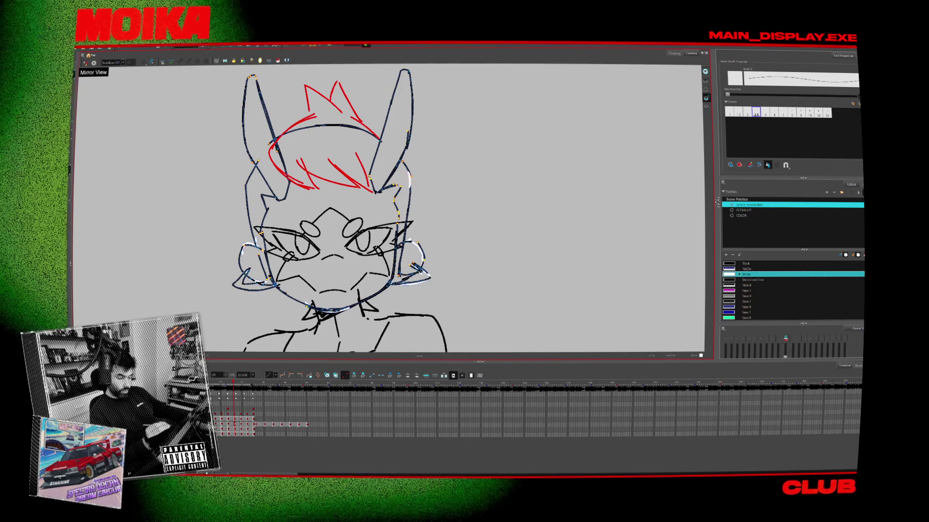
{"action": "key", "text": "comma"}
{"action": "left_click_drag", "start_coordinate": [392, 173], "coordinate": [406, 199]}
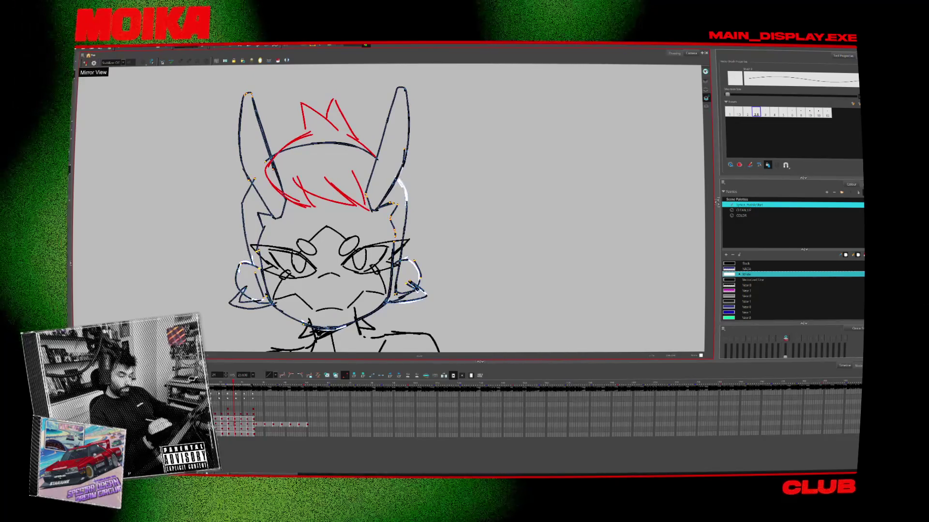
{"action": "left_click_drag", "start_coordinate": [278, 153], "coordinate": [321, 147]}
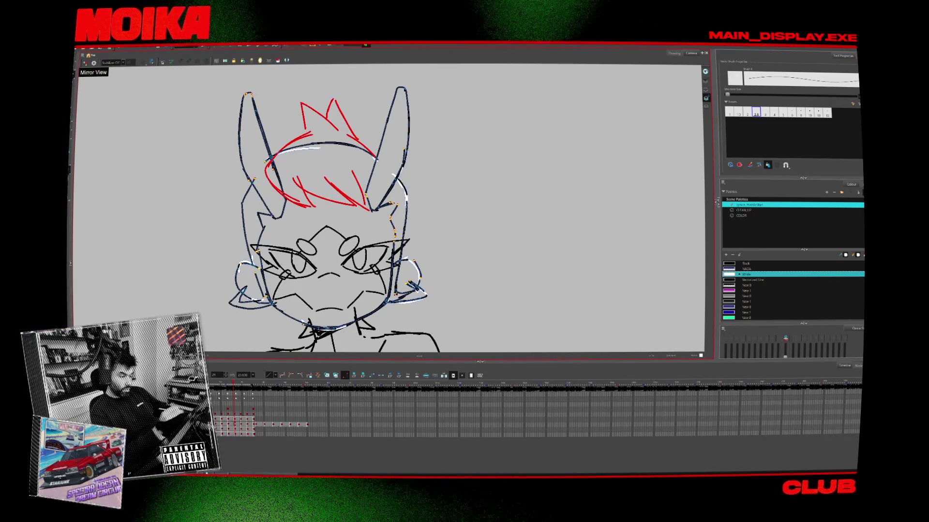
{"action": "key", "text": "alt+i"}
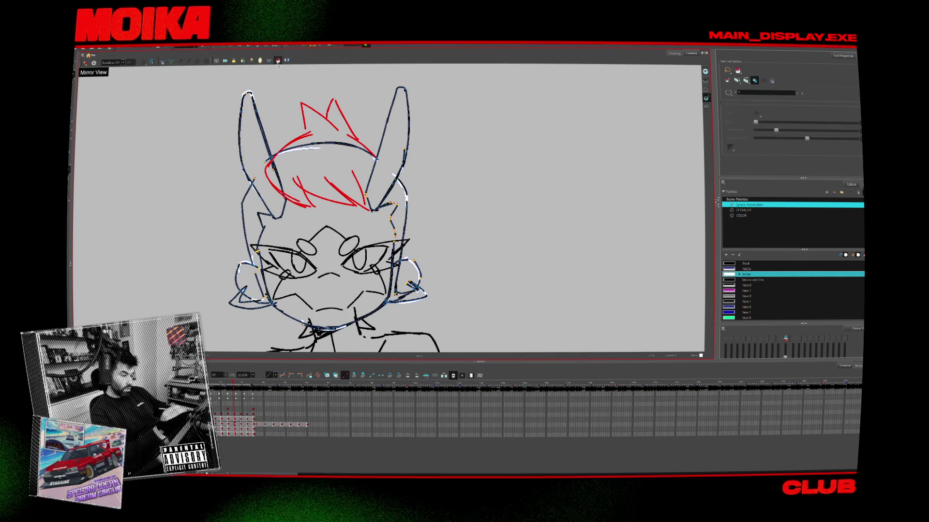
{"action": "left_click", "coordinate": [338, 270]}
{"action": "left_click", "coordinate": [251, 145]}
{"action": "key", "text": "ctrl+z"}
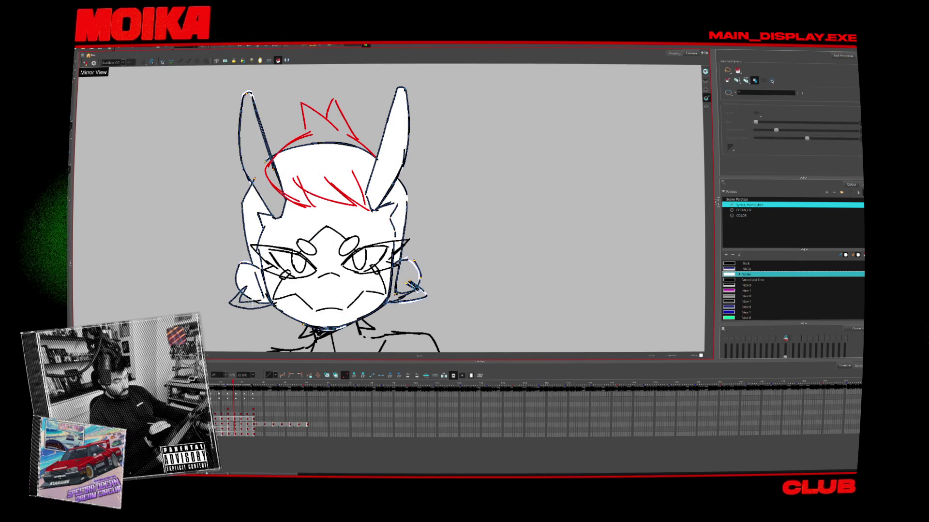
- Flip between neighbouring head drawings to compare the white fills
{"action": "key", "text": "period"}
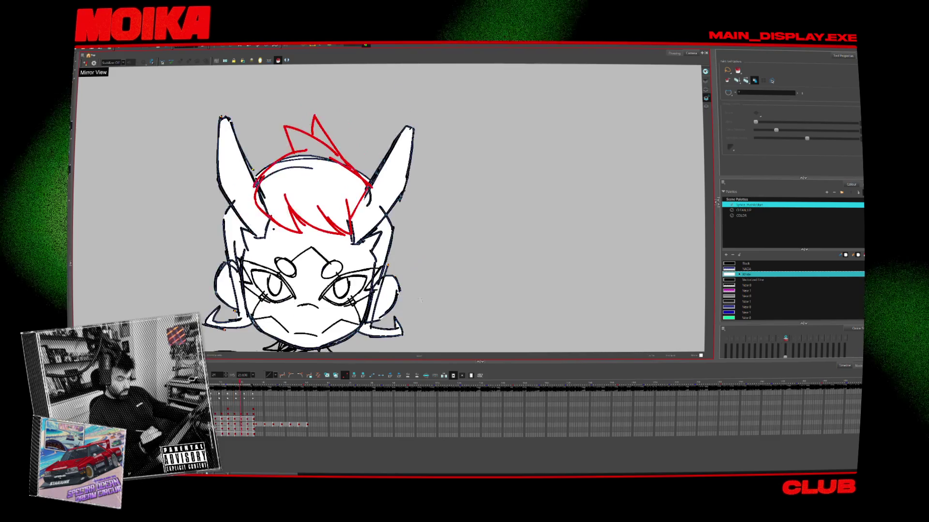
{"action": "key", "text": "comma"}
{"action": "key", "text": "period"}
{"action": "key", "text": "period"}
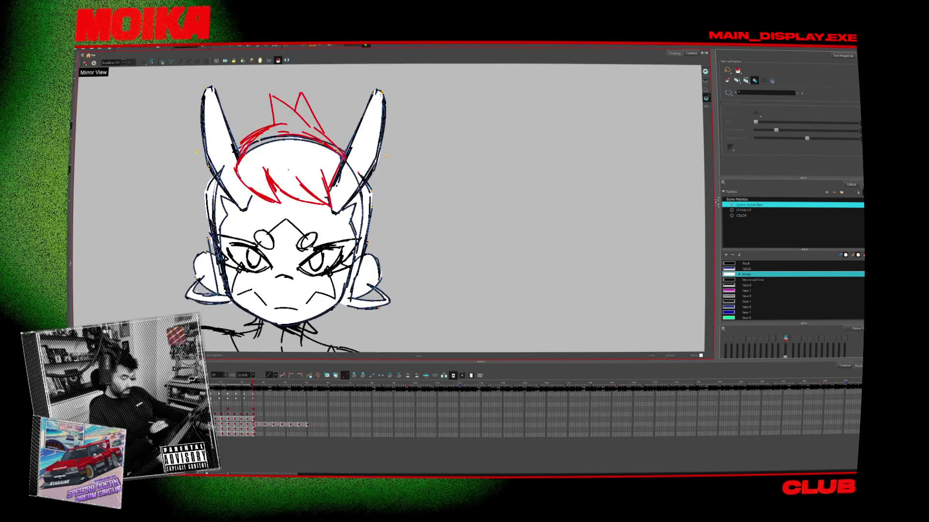
{"action": "key", "text": "comma"}
{"action": "key", "text": "alt+b"}
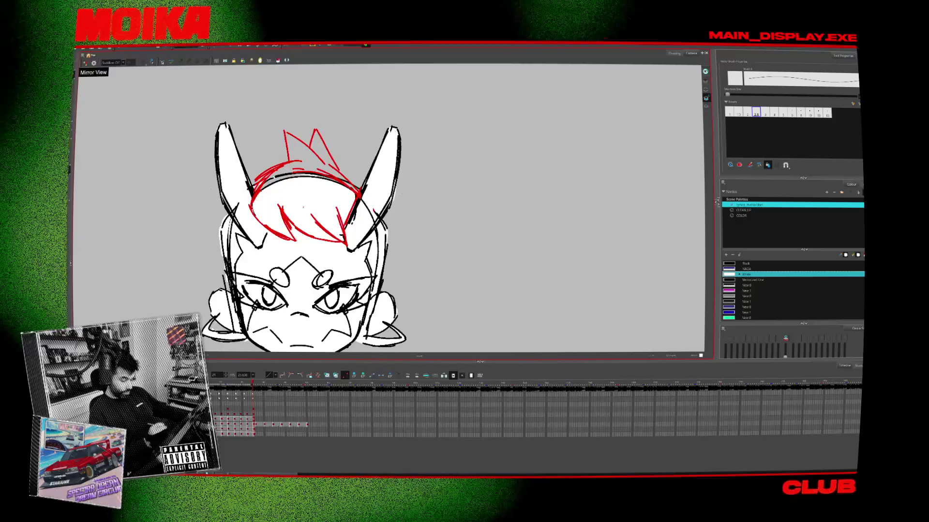
{"action": "key", "text": "comma"}
{"action": "key", "text": "period"}
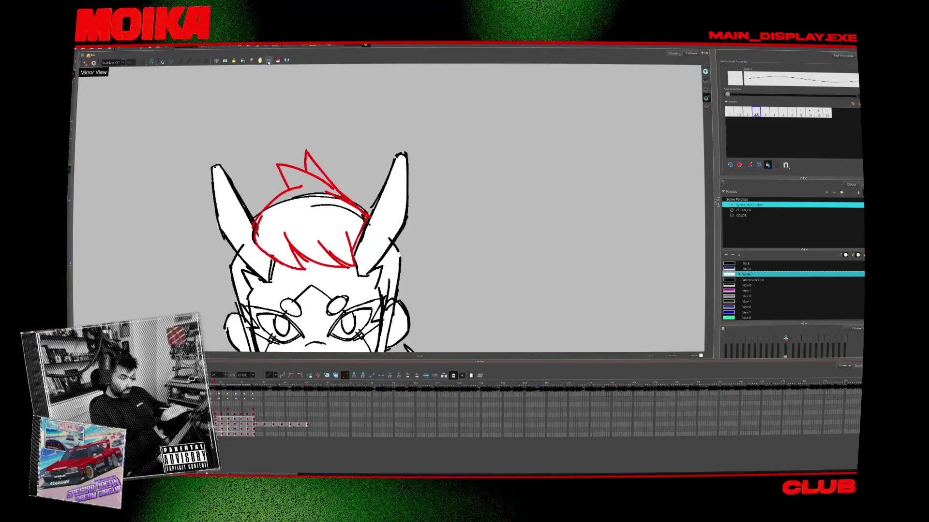
{"action": "key", "text": "comma"}
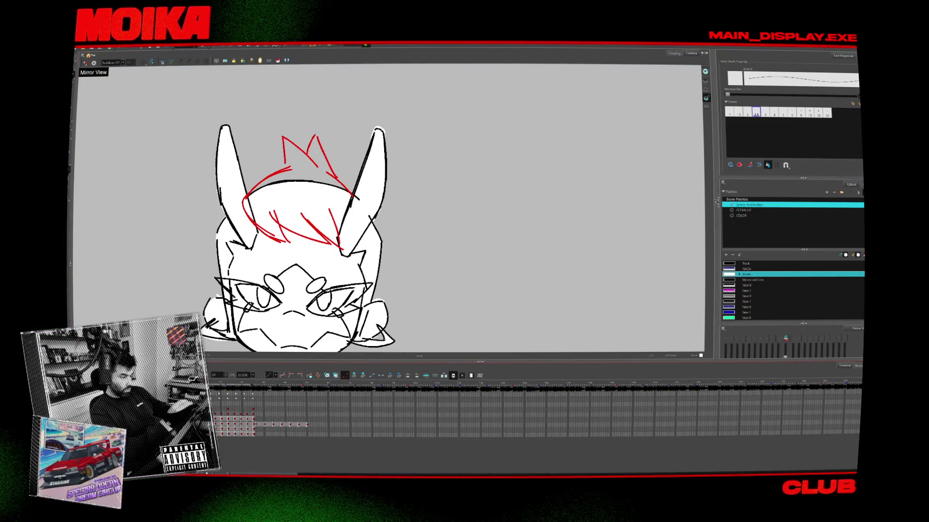
- Select the red hair strokes, delete them, then restore them with undo
{"action": "key", "text": "alt+s"}
{"action": "key", "text": "ctrl+a"}
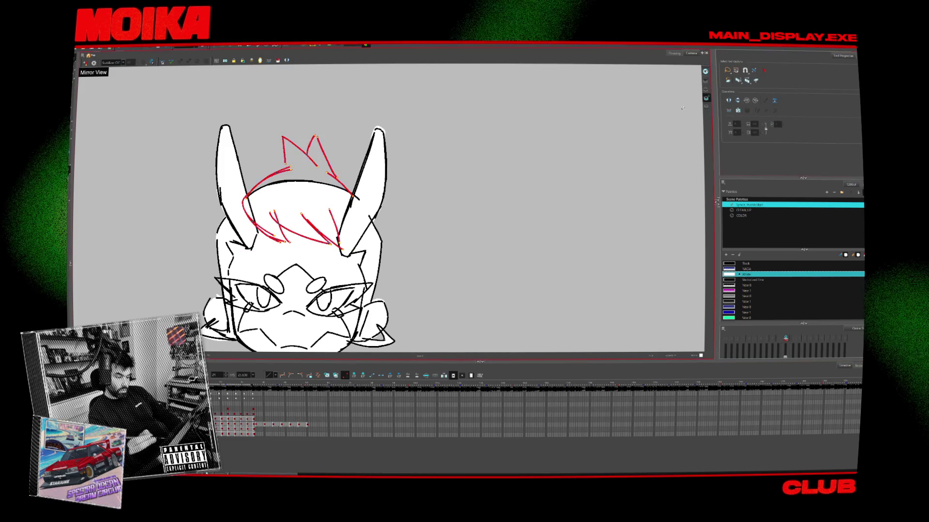
{"action": "key", "text": "period"}
{"action": "key", "text": "period"}
{"action": "key", "text": "period"}
{"action": "key", "text": "period"}
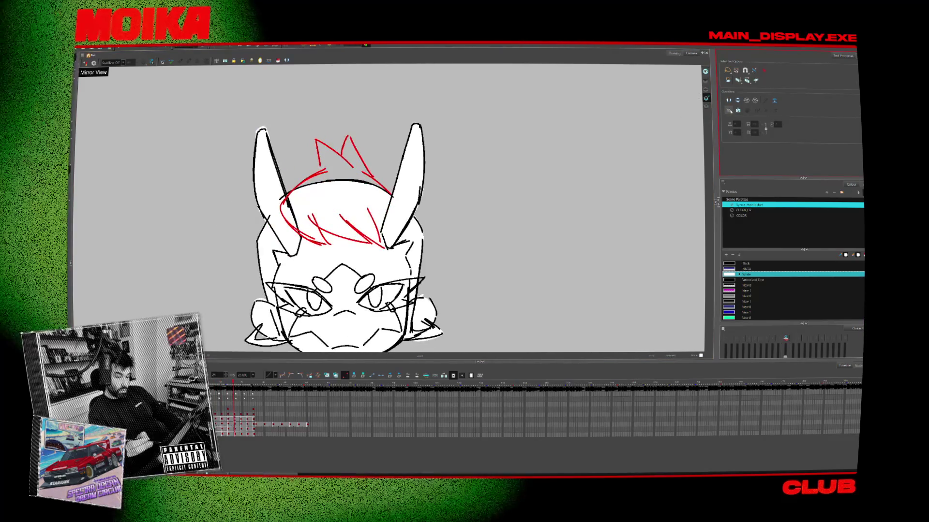
{"action": "key", "text": "Delete"}
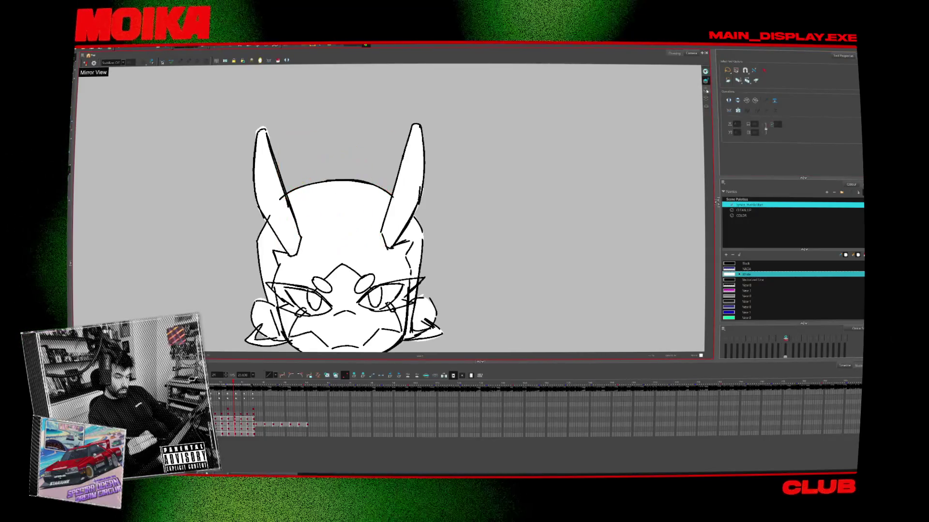
{"action": "key", "text": "ctrl+z"}
{"action": "left_click", "coordinate": [706, 99]}
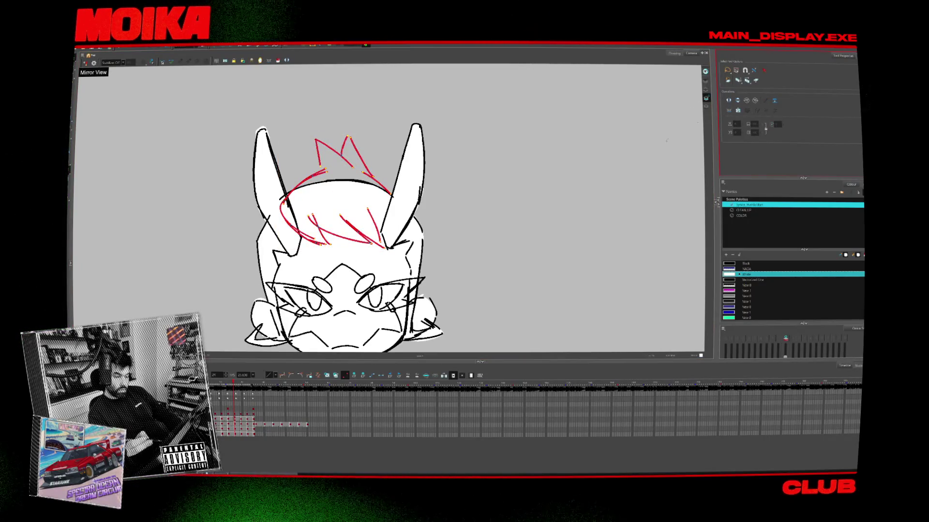
- Zoom out with the Zoom tool to see all three figures
{"action": "key", "text": "period"}
{"action": "key", "text": "alt+b"}
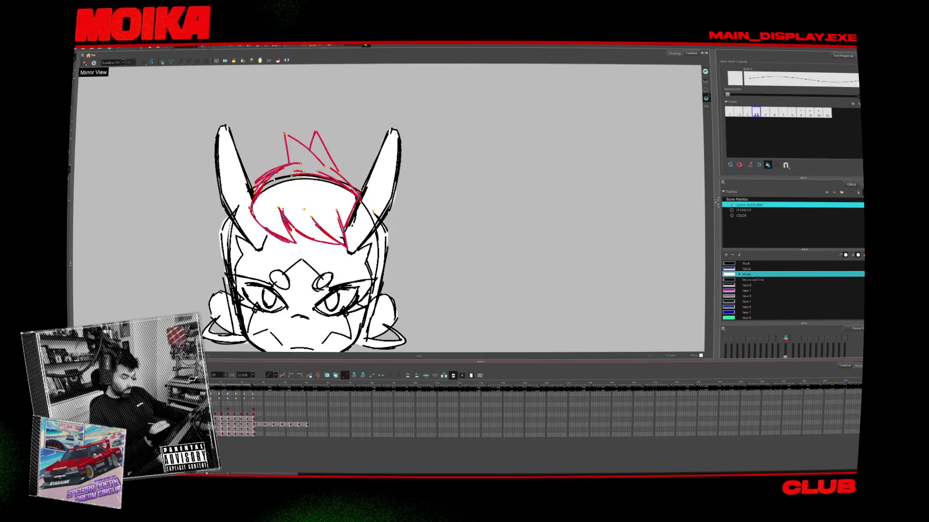
{"action": "key", "text": "alt+z"}
{"action": "key", "text": "minus"}
{"action": "key", "text": "minus"}
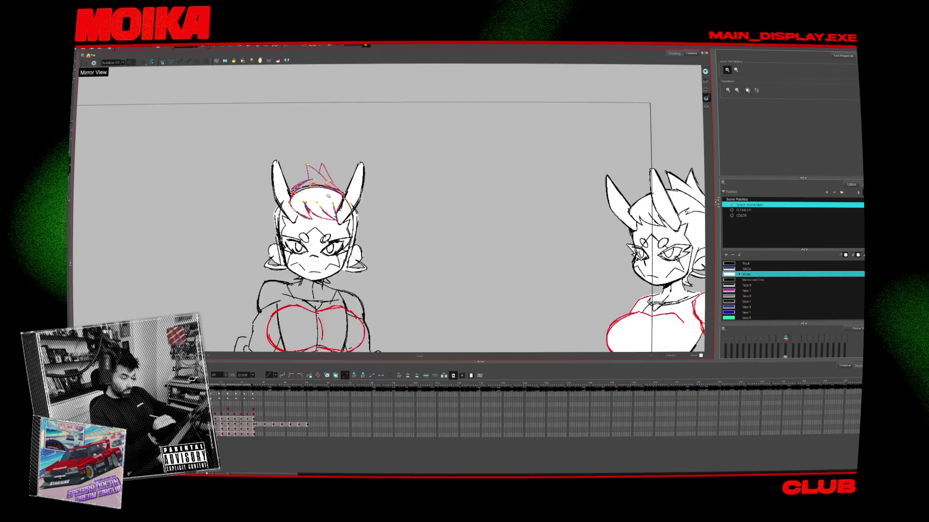
- Advance all three figures through four frames, then zoom back onto the middle head with the Brush
{"action": "key", "text": "alt+s"}
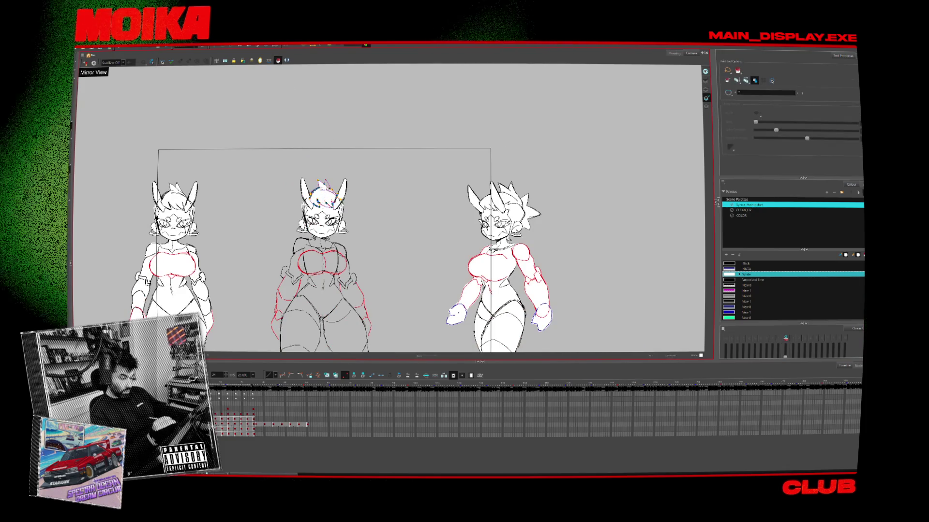
{"action": "key", "text": "period"}
{"action": "key", "text": "period"}
{"action": "key", "text": "period"}
{"action": "key", "text": "period"}
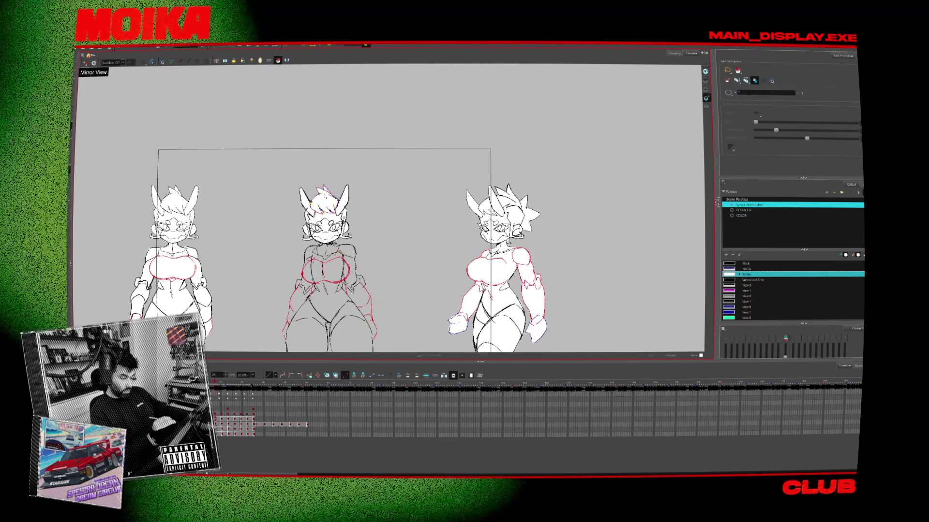
{"action": "key", "text": "period"}
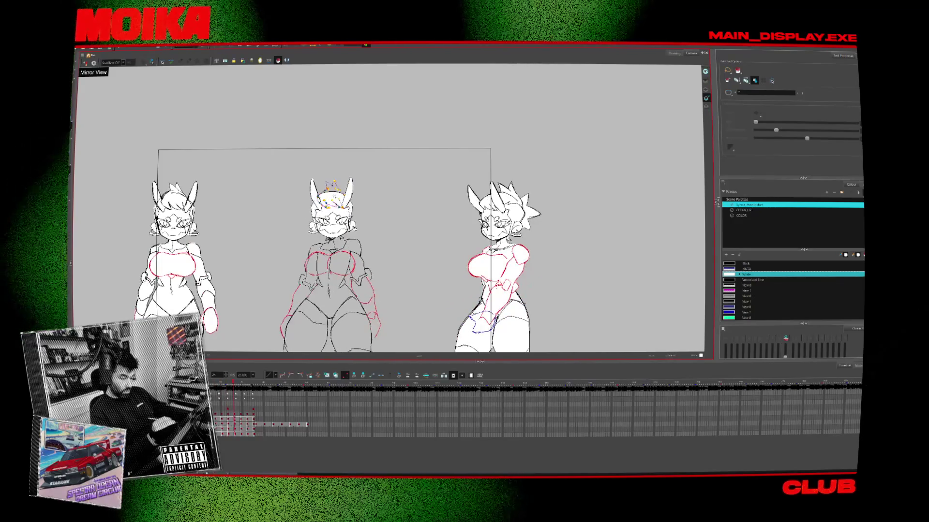
{"action": "key", "text": "period"}
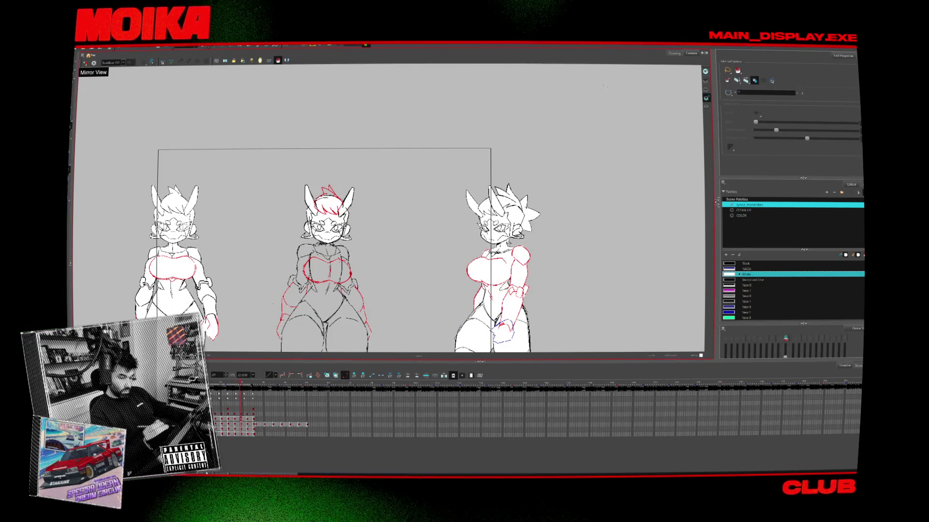
{"action": "key", "text": "period"}
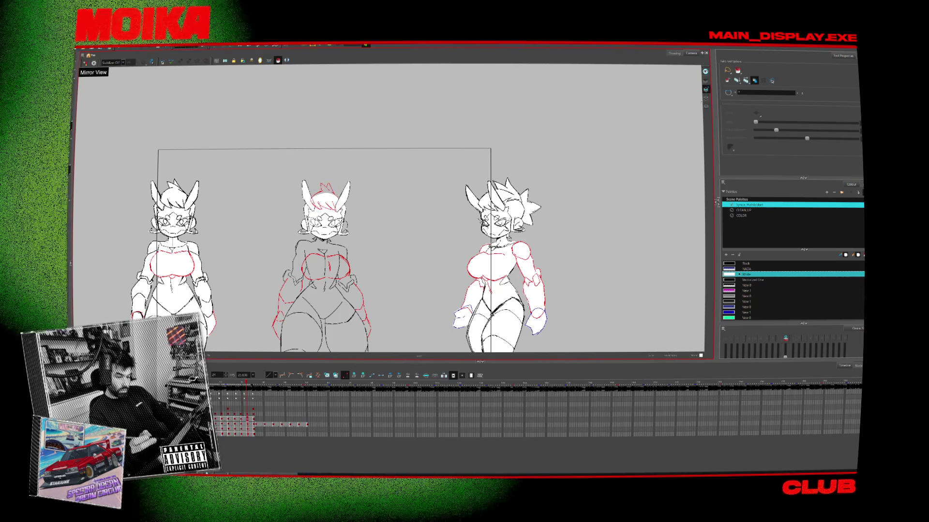
{"action": "scroll", "coordinate": [339, 202], "scroll_direction": "up", "scroll_amount": 5}
{"action": "key", "text": "alt+b"}
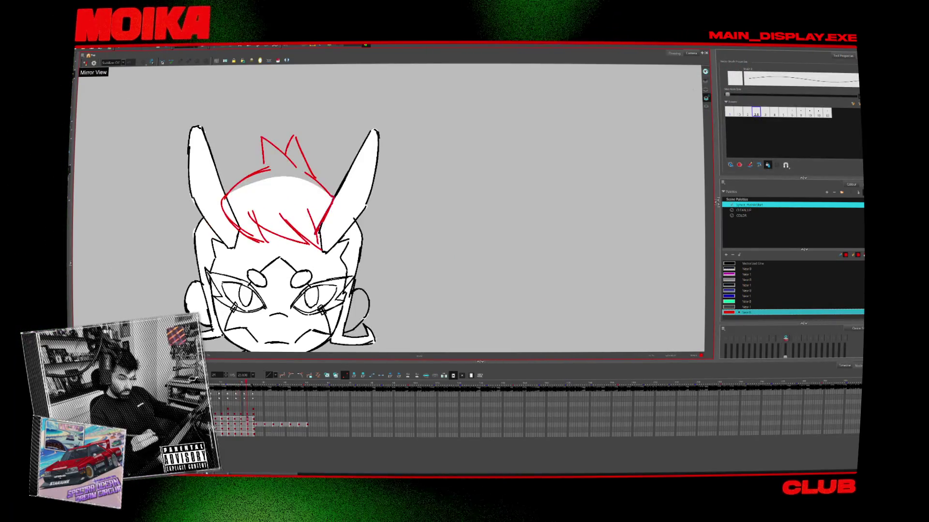
- With the red Brush, step back one drawing to sketch the spiky hair fringe
{"action": "key", "text": "alt+b"}
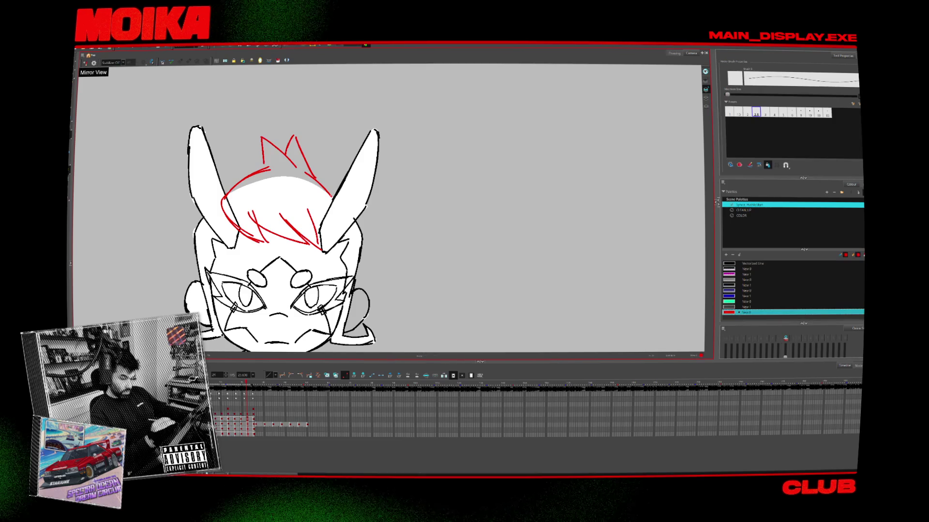
{"action": "key", "text": "comma"}
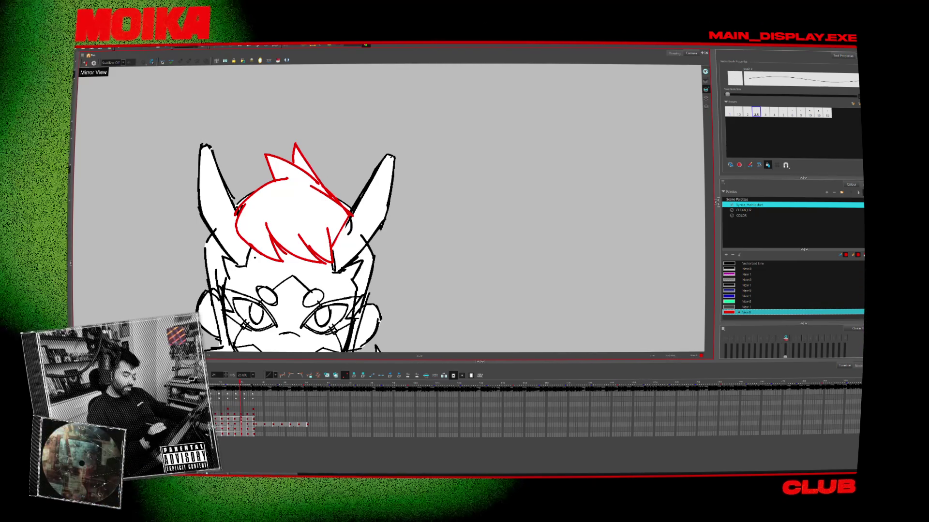
- Adjust the zoom and flick between head drawings to compare the red spiky-hair sketch
{"action": "scroll", "coordinate": [285, 232], "scroll_direction": "down", "scroll_amount": 2}
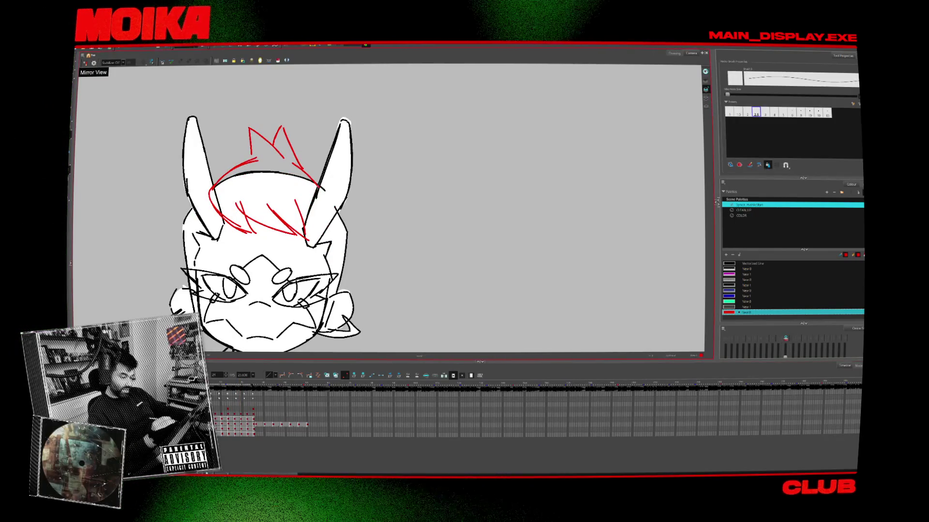
{"action": "scroll", "coordinate": [286, 232], "scroll_direction": "up", "scroll_amount": 2}
{"action": "scroll", "coordinate": [285, 232], "scroll_direction": "down", "scroll_amount": 1}
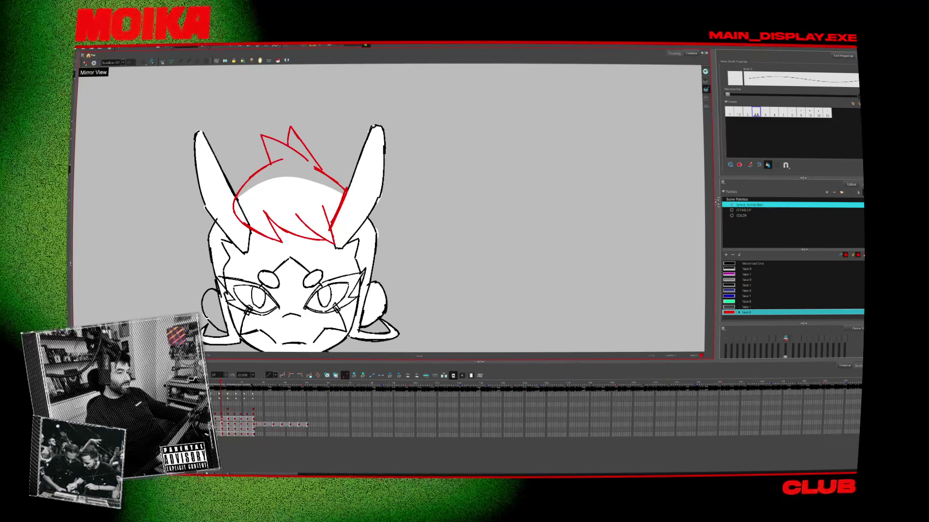
{"action": "key", "text": "period"}
{"action": "key", "text": "period"}
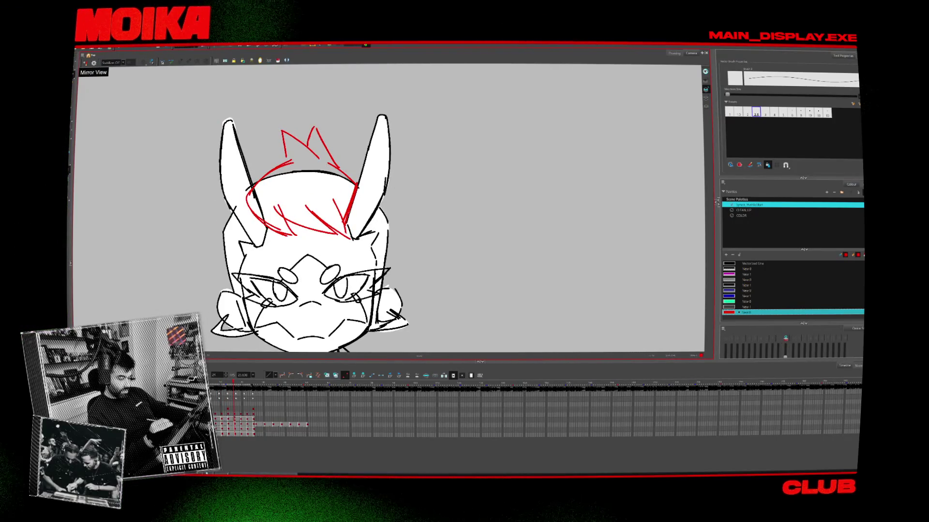
{"action": "key", "text": "comma"}
{"action": "key", "text": "period"}
{"action": "key", "text": "period"}
{"action": "key", "text": "period"}
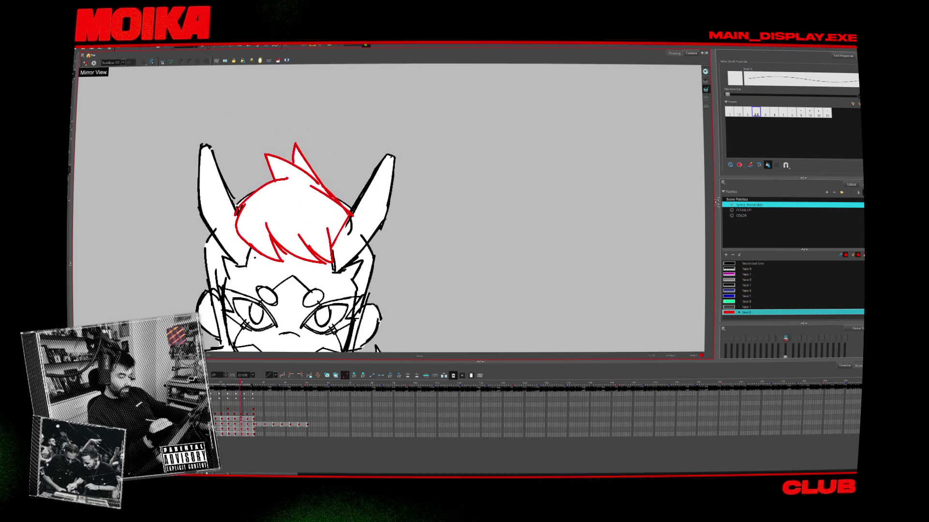
{"action": "key", "text": "period"}
{"action": "key", "text": "period"}
{"action": "key", "text": "period"}
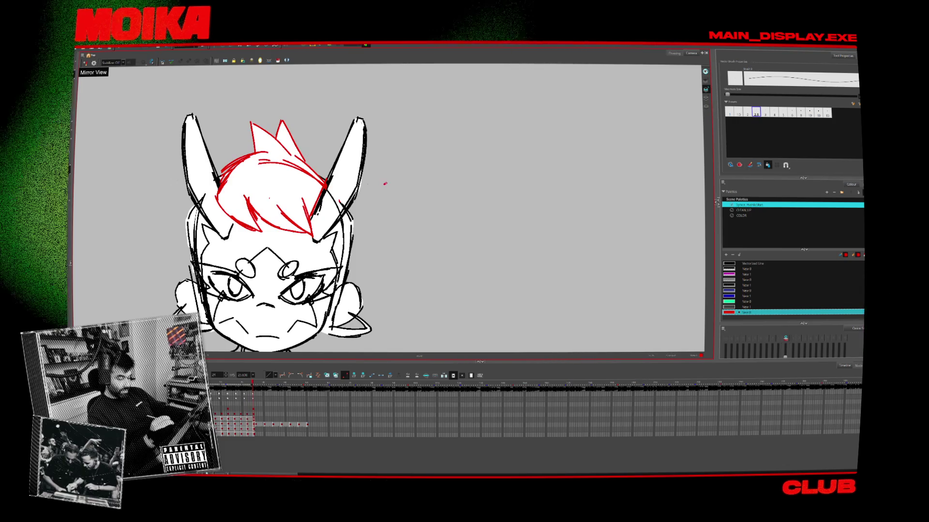
{"action": "key", "text": "alt+i"}
- Zoom out to the camera frame and step back through earlier poses of the centre figure
{"action": "key", "text": "2"}
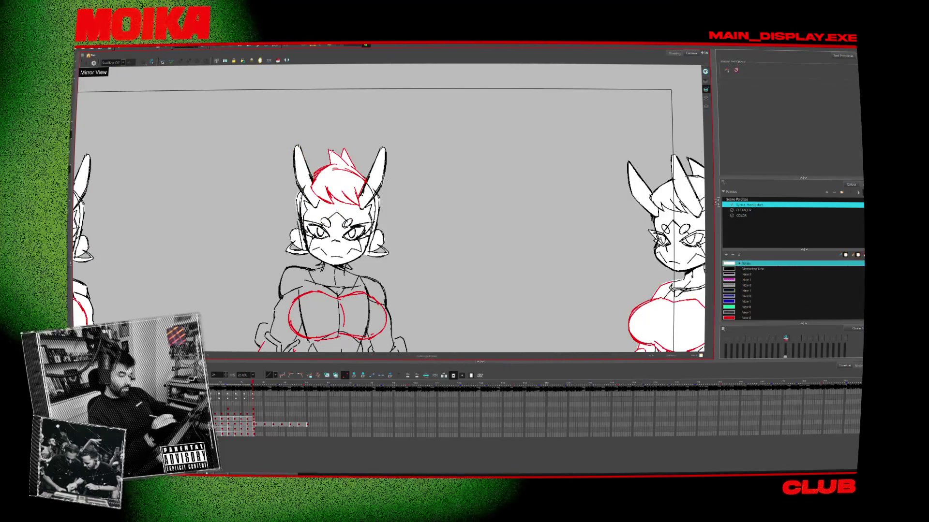
{"action": "key", "text": "comma"}
{"action": "key", "text": "comma"}
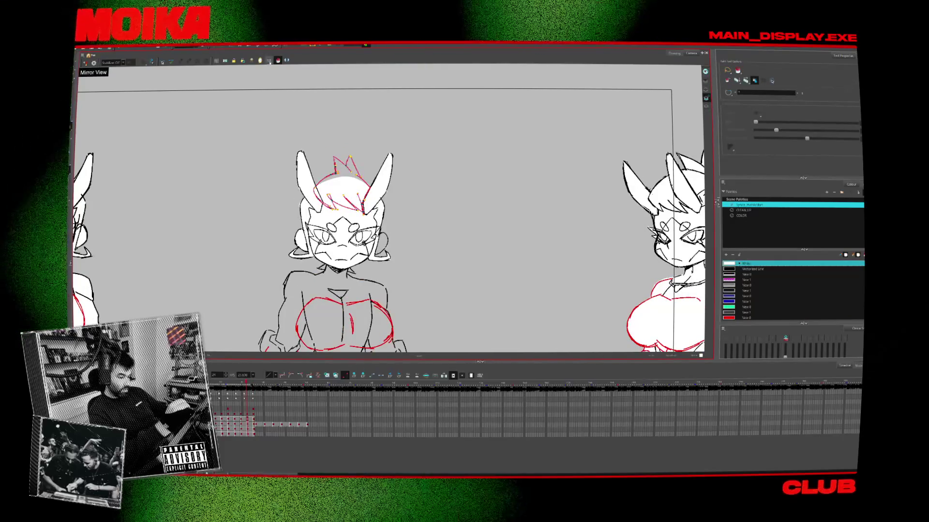
{"action": "key", "text": "comma"}
{"action": "key", "text": "comma"}
{"action": "key", "text": "comma"}
{"action": "key", "text": "comma"}
{"action": "key", "text": "comma"}
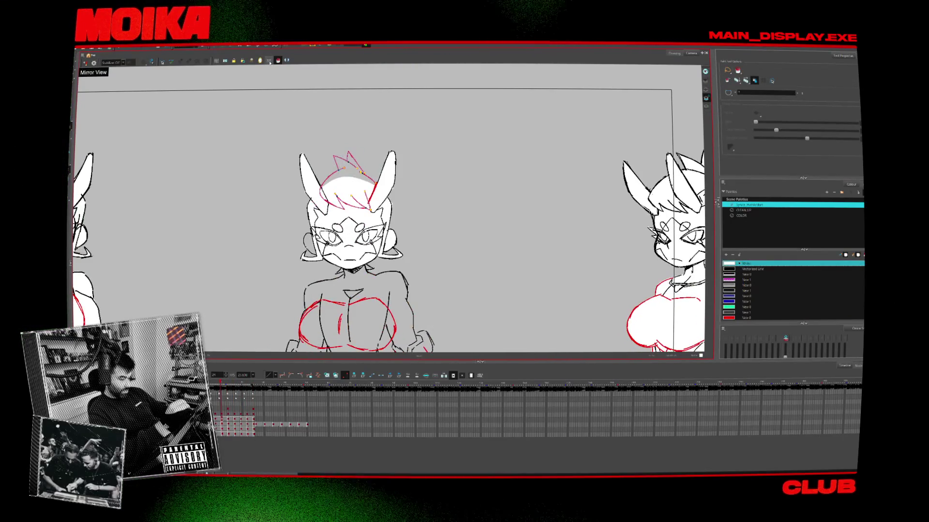
{"action": "key", "text": "comma"}
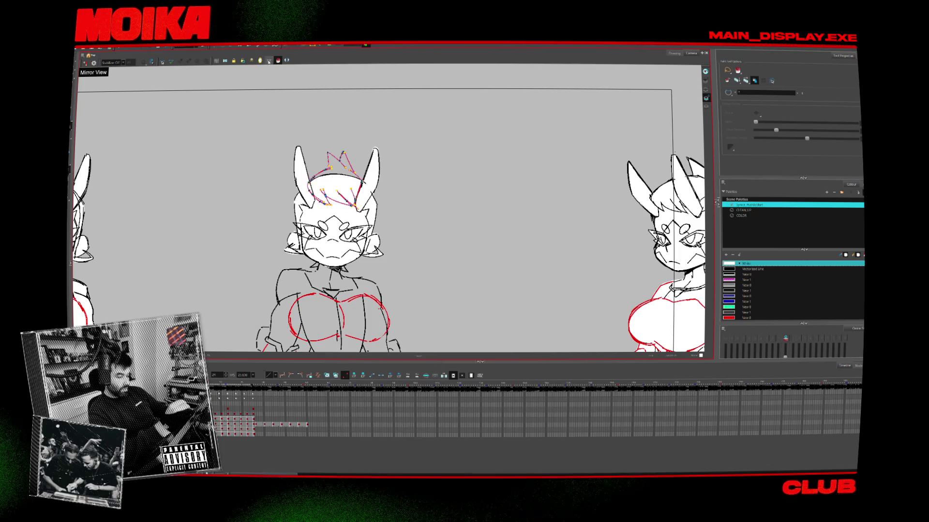
{"action": "key", "text": "comma"}
{"action": "scroll", "coordinate": [345, 178], "scroll_direction": "down", "scroll_amount": 3}
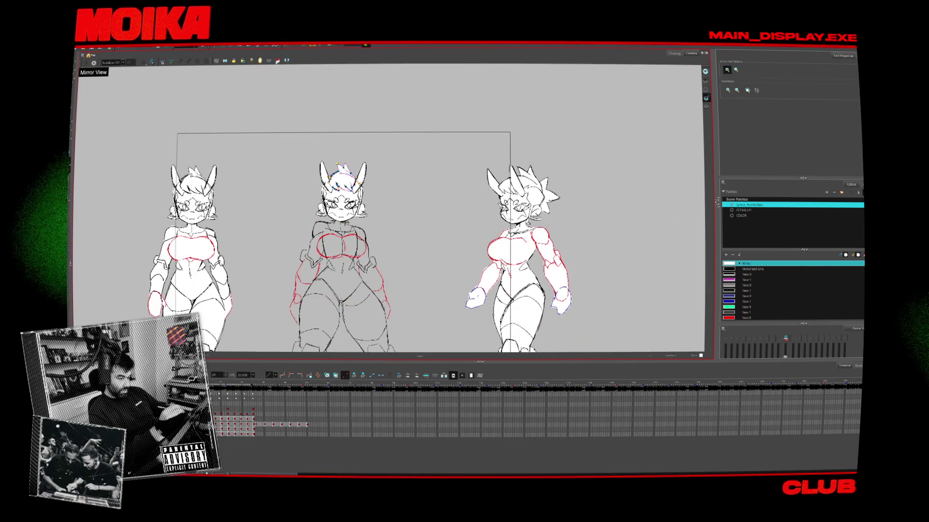
{"action": "key", "text": "comma"}
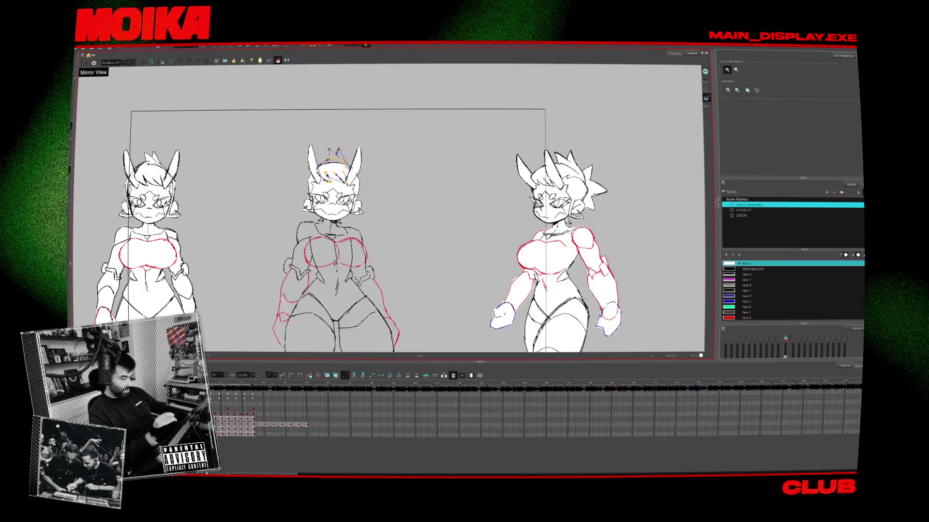
{"action": "scroll", "coordinate": [348, 168], "scroll_direction": "up", "scroll_amount": 5}
- Step forward through the middle head drawings to compare the inked heads and hair
{"action": "key", "text": "alt+b"}
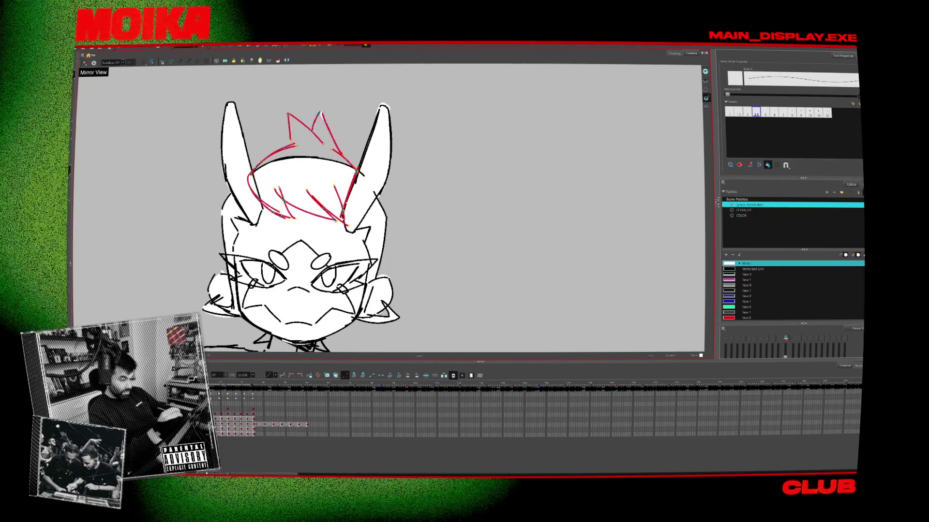
{"action": "key", "text": "comma"}
{"action": "key", "text": "comma"}
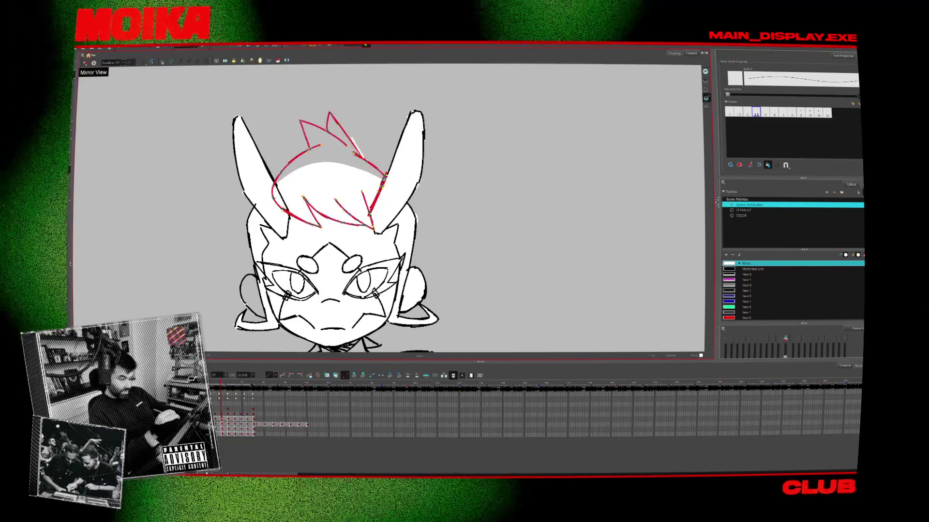
{"action": "key", "text": "period"}
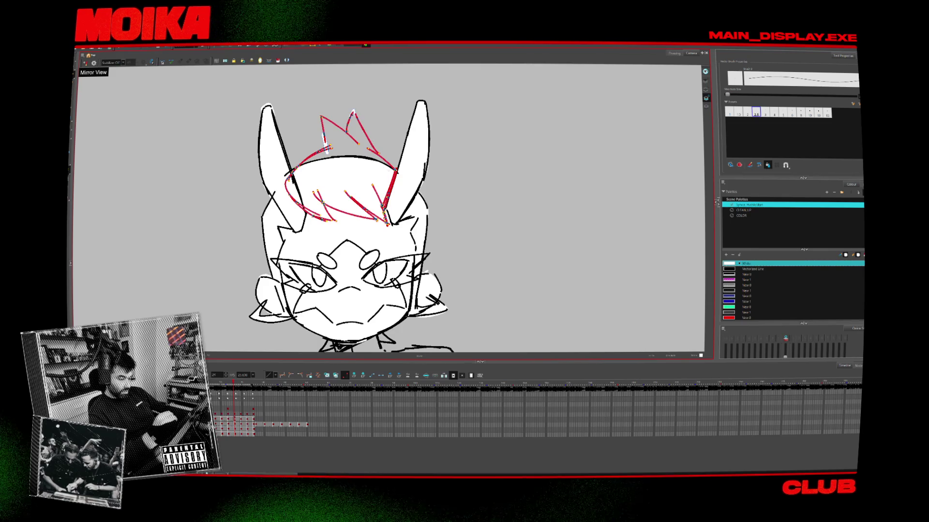
{"action": "key", "text": "period"}
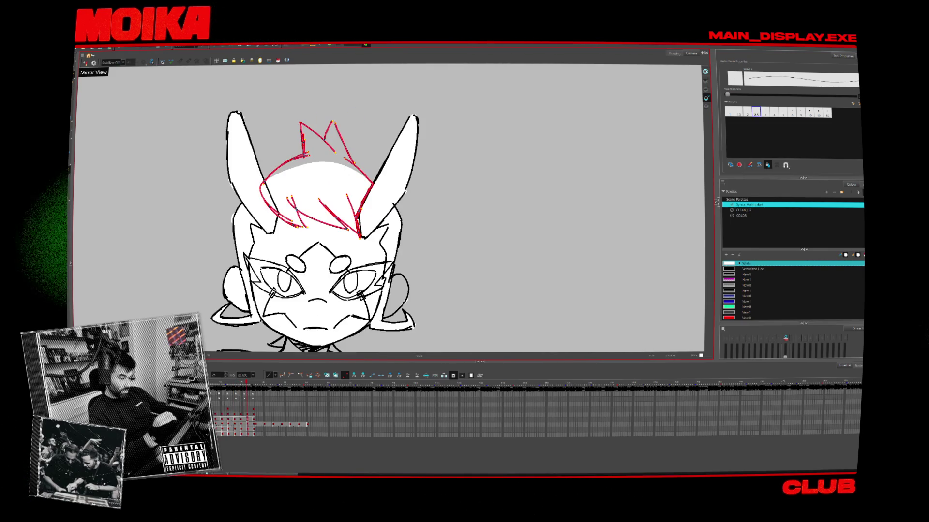
{"action": "scroll", "coordinate": [282, 228], "scroll_direction": "up", "scroll_amount": 2}
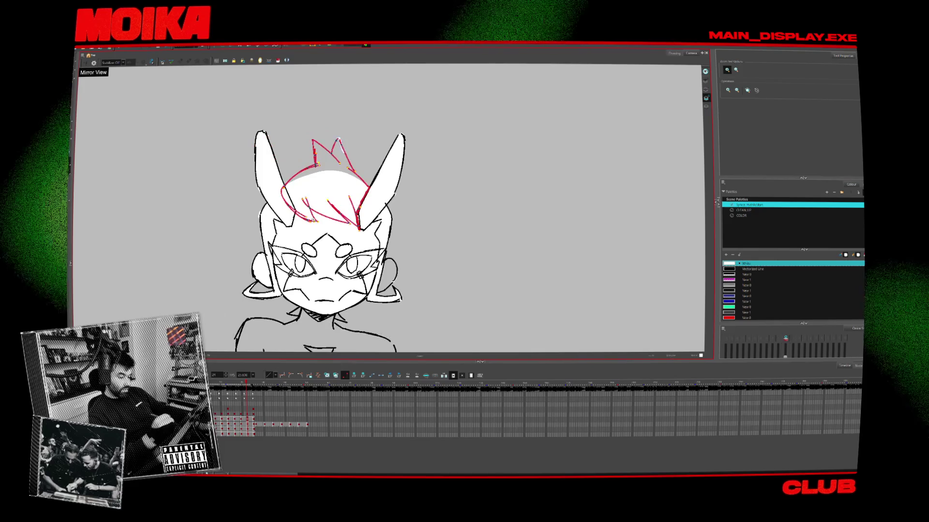
{"action": "scroll", "coordinate": [268, 78], "scroll_direction": "down", "scroll_amount": 3}
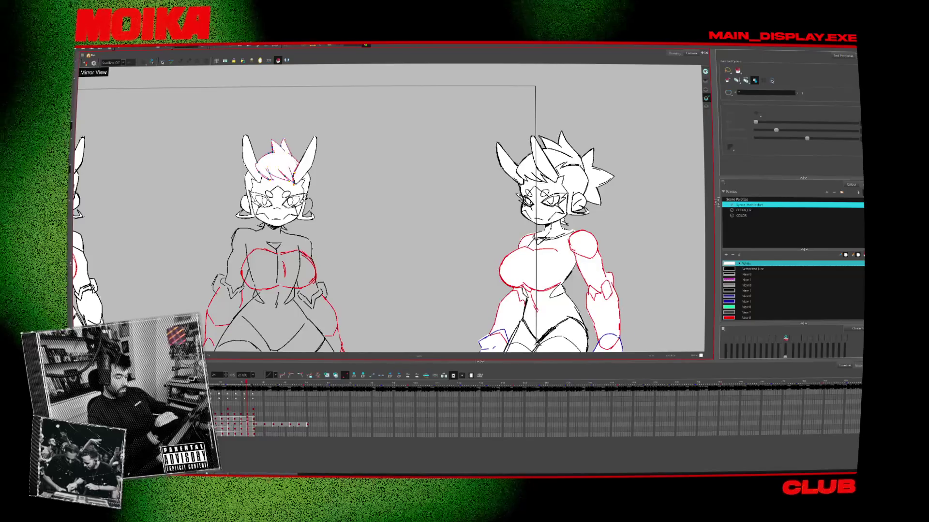
- Play through the drawings, fit all three figures in view, then zoom in on the middle head
{"action": "key", "text": "comma"}
{"action": "key", "text": "comma"}
{"action": "key", "text": "comma"}
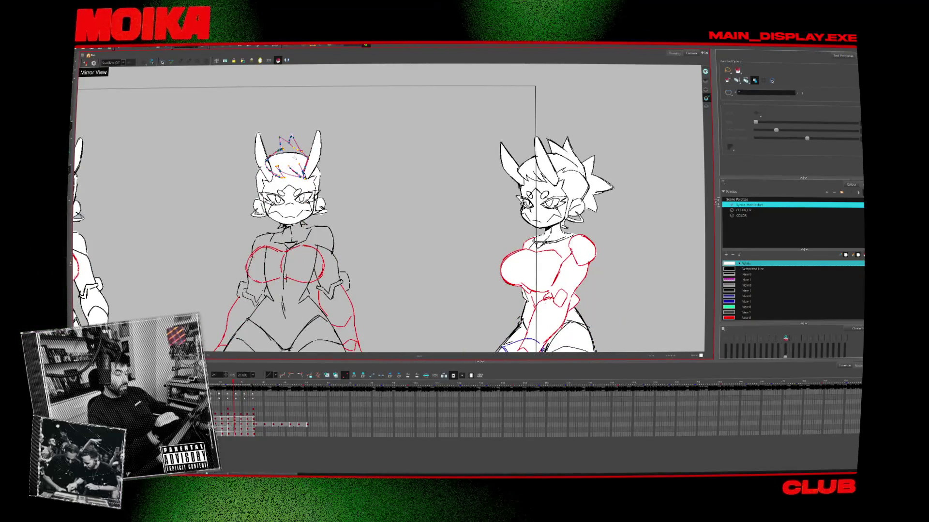
{"action": "scroll", "coordinate": [296, 157], "scroll_direction": "up", "scroll_amount": 5}
{"action": "key", "text": "alt+b"}
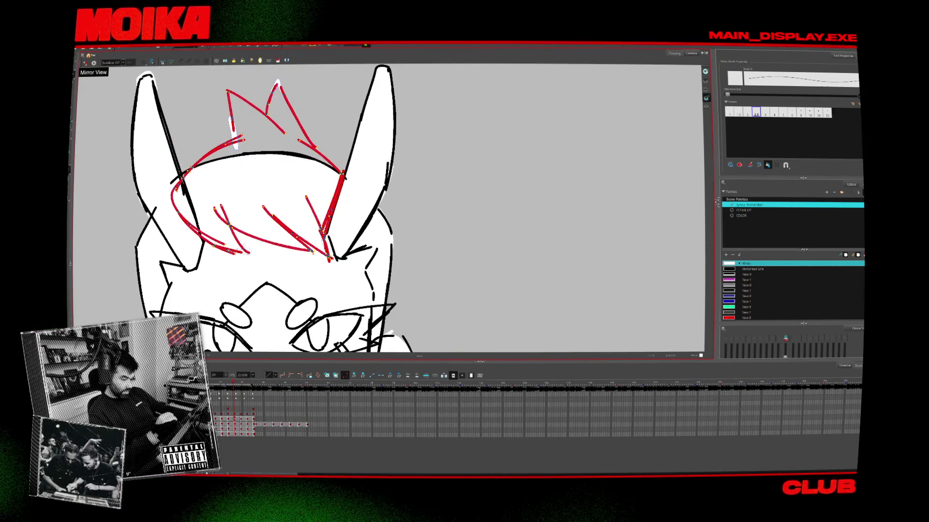
{"action": "scroll", "coordinate": [150, 202], "scroll_direction": "down", "scroll_amount": 5}
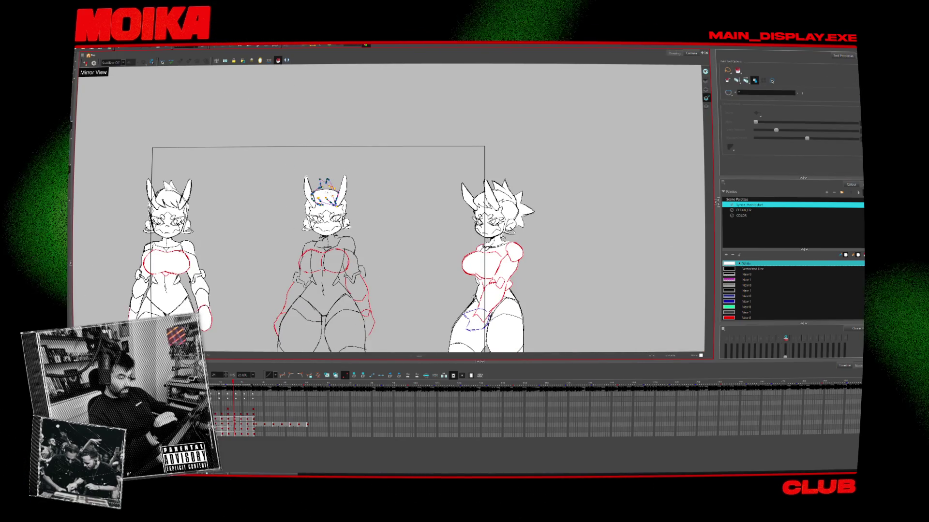
{"action": "key", "text": "Return"}
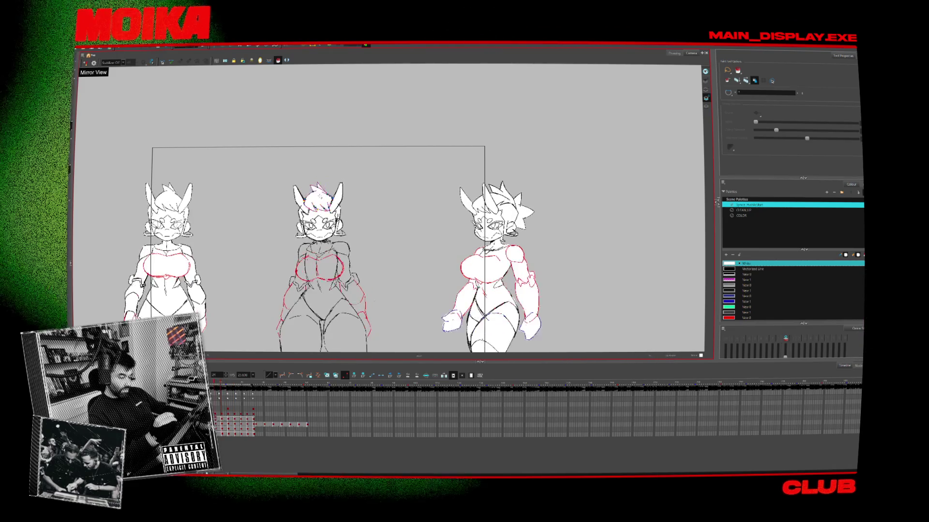
{"action": "key", "text": "2"}
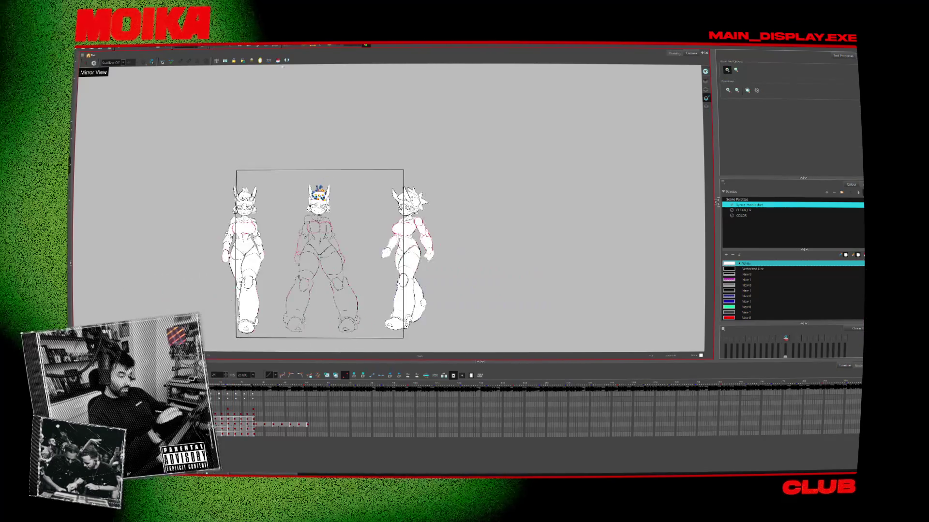
{"action": "key", "text": "2"}
{"action": "key", "text": "2"}
{"action": "key", "text": "2"}
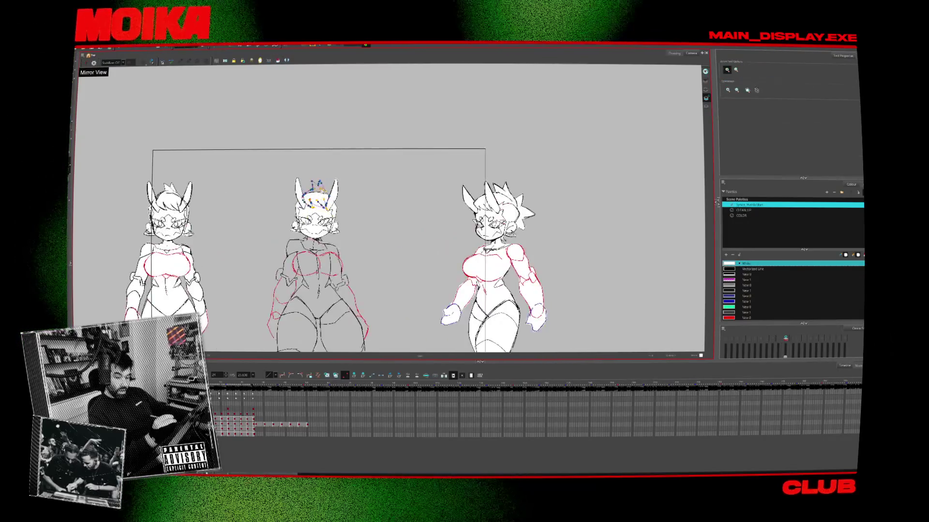
{"action": "key", "text": "alt+b"}
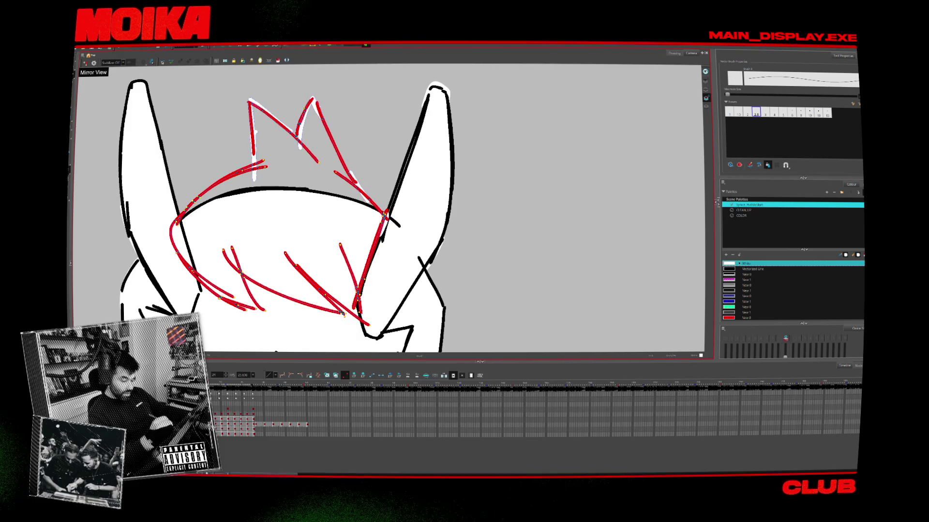
- Step through the head drawings to check the black horn line art against the red hair rough
{"action": "scroll", "coordinate": [339, 208], "scroll_direction": "down", "scroll_amount": 3}
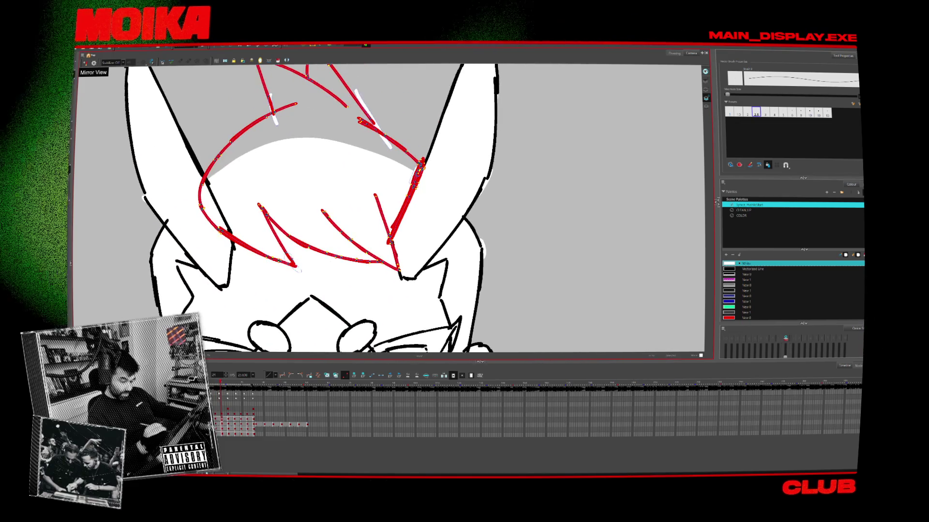
{"action": "scroll", "coordinate": [339, 208], "scroll_direction": "up", "scroll_amount": 3}
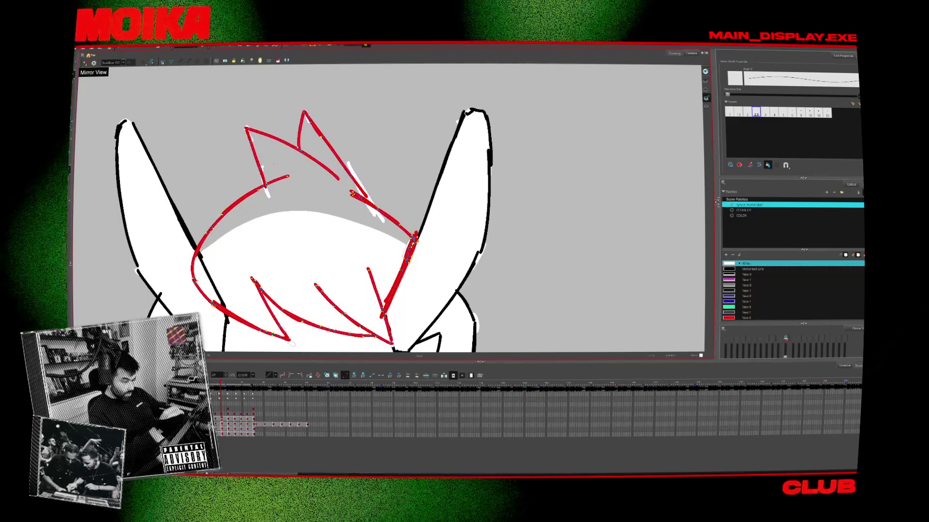
{"action": "key", "text": "period"}
{"action": "key", "text": "period"}
{"action": "key", "text": "period"}
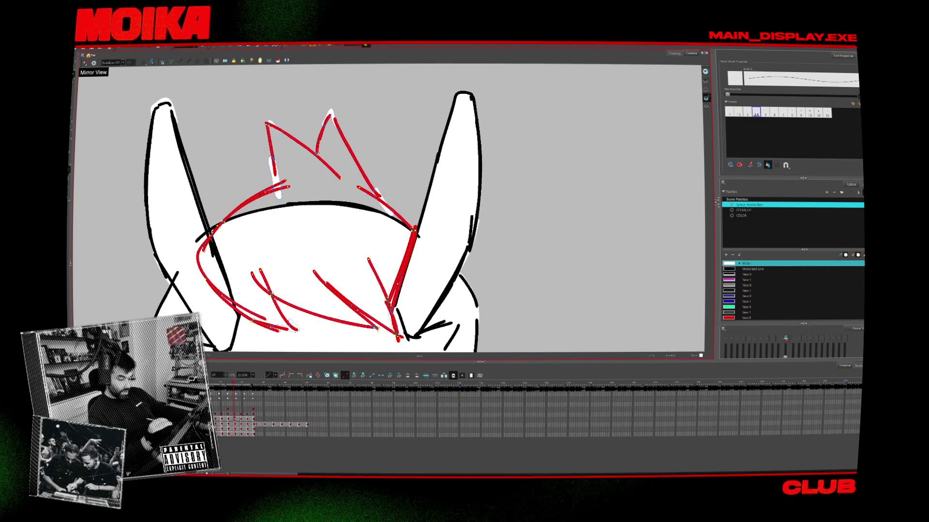
{"action": "scroll", "coordinate": [375, 288], "scroll_direction": "down", "scroll_amount": 1}
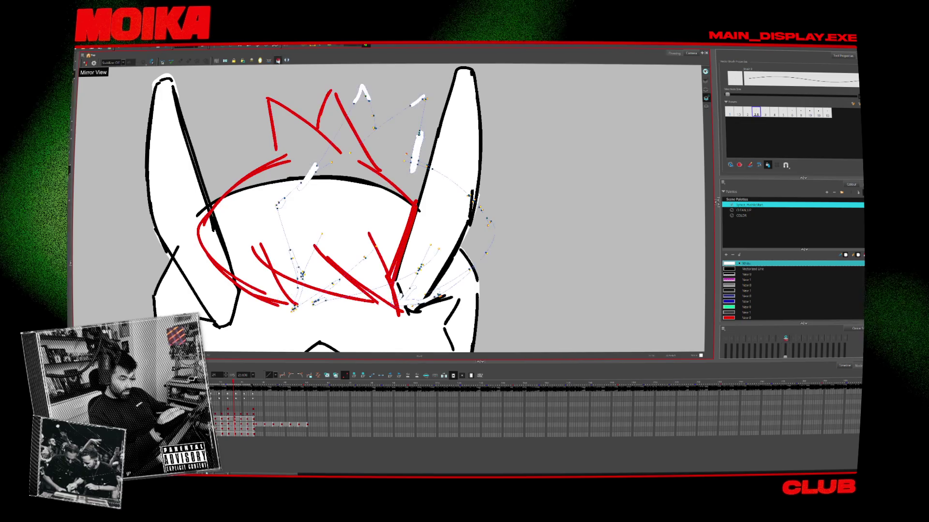
{"action": "key", "text": "alt+s"}
{"action": "key", "text": "comma"}
{"action": "key", "text": "comma"}
{"action": "key", "text": "comma"}
{"action": "key", "text": "period"}
{"action": "key", "text": "period"}
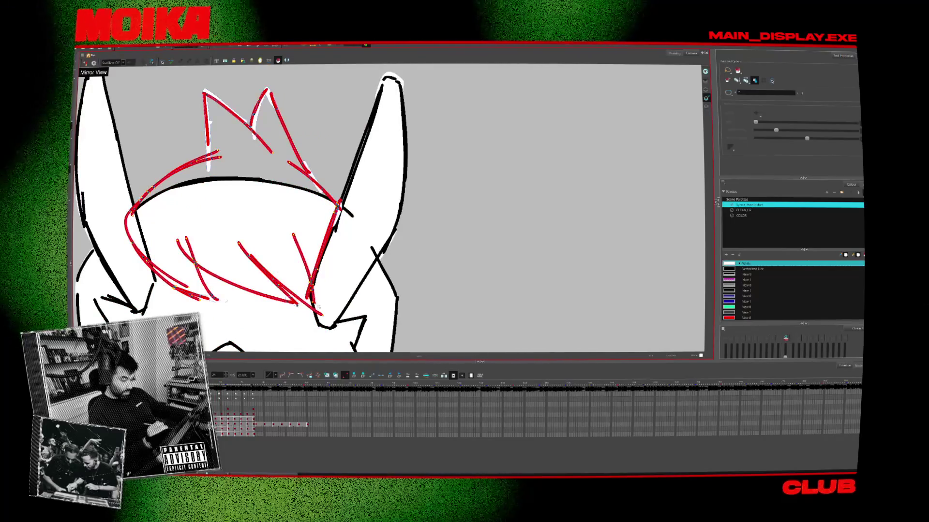
- Adjust head strokes with the Brush and Select tools across further head drawings
{"action": "key", "text": "alt+b"}
{"action": "key", "text": "alt+s"}
{"action": "key", "text": "period"}
{"action": "key", "text": "period"}
{"action": "key", "text": "period"}
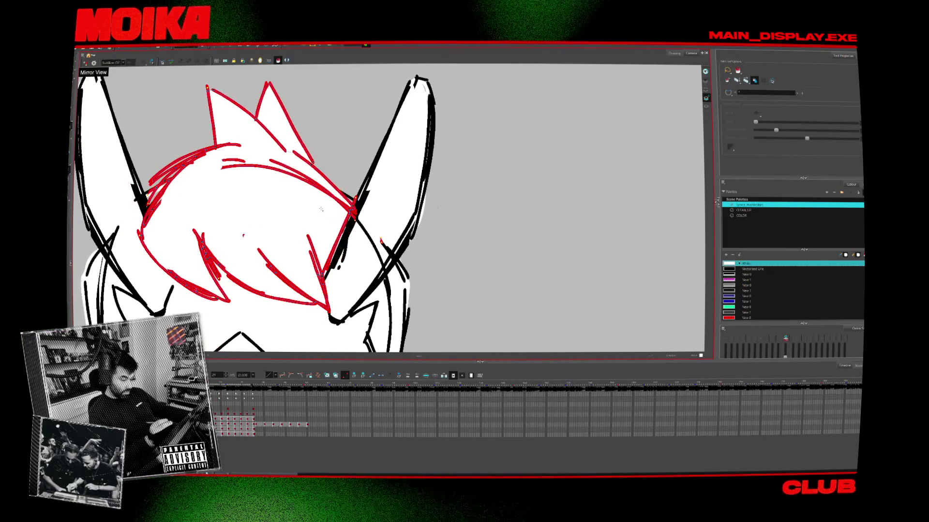
{"action": "key", "text": "period"}
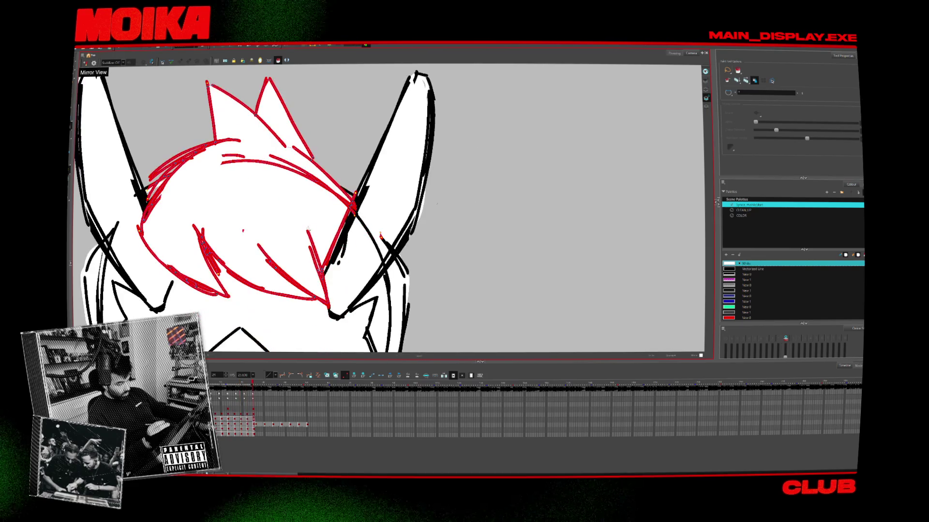
{"action": "key", "text": "period"}
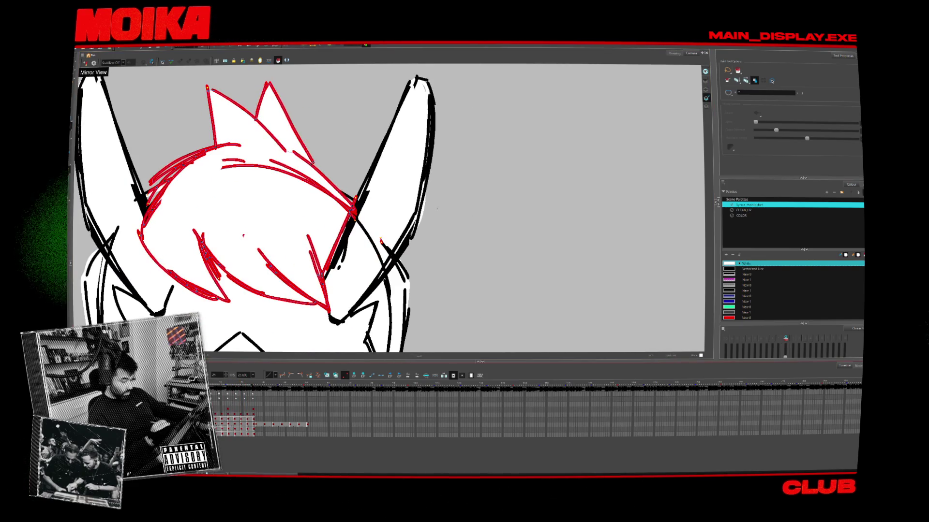
{"action": "scroll", "coordinate": [389, 208], "scroll_direction": "down", "scroll_amount": 5}
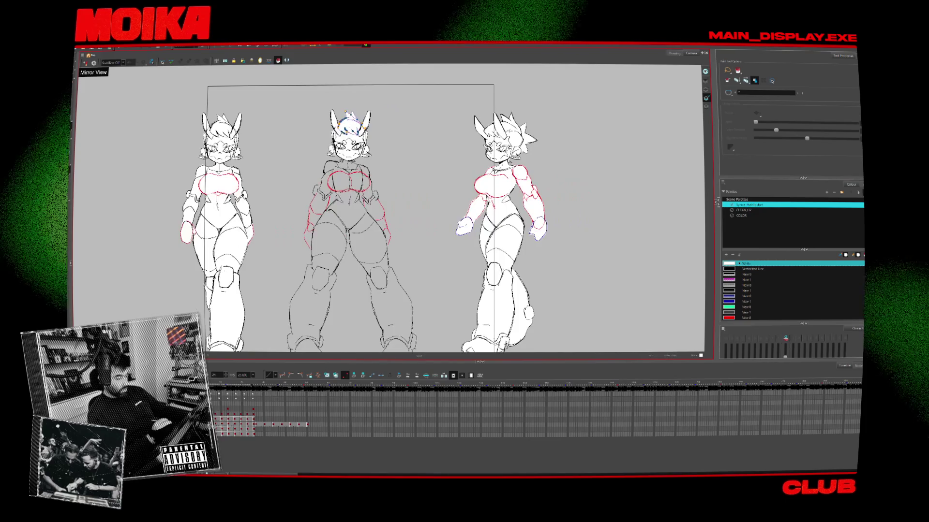
- Flip between the middle figure's poses to compare, then zoom onto its torso with the Brush
{"action": "scroll", "coordinate": [378, 180], "scroll_direction": "up", "scroll_amount": 3}
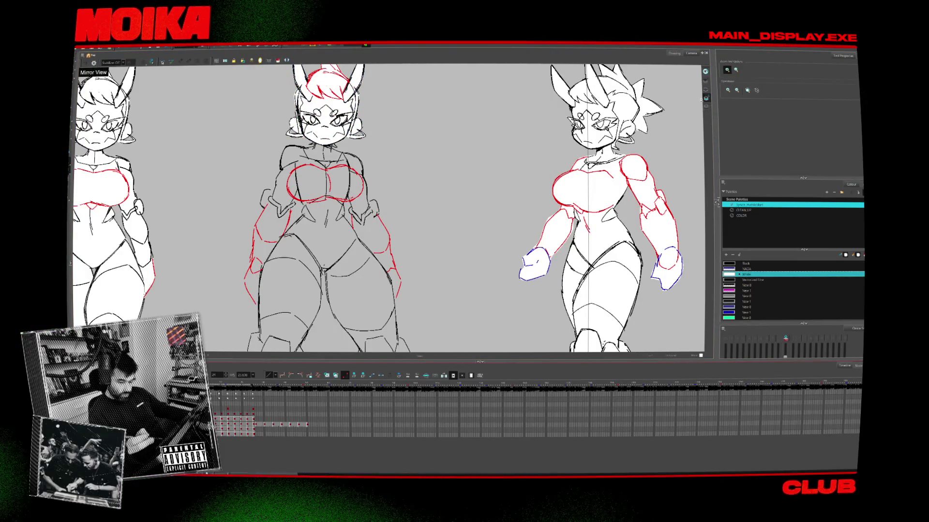
{"action": "key", "text": "period"}
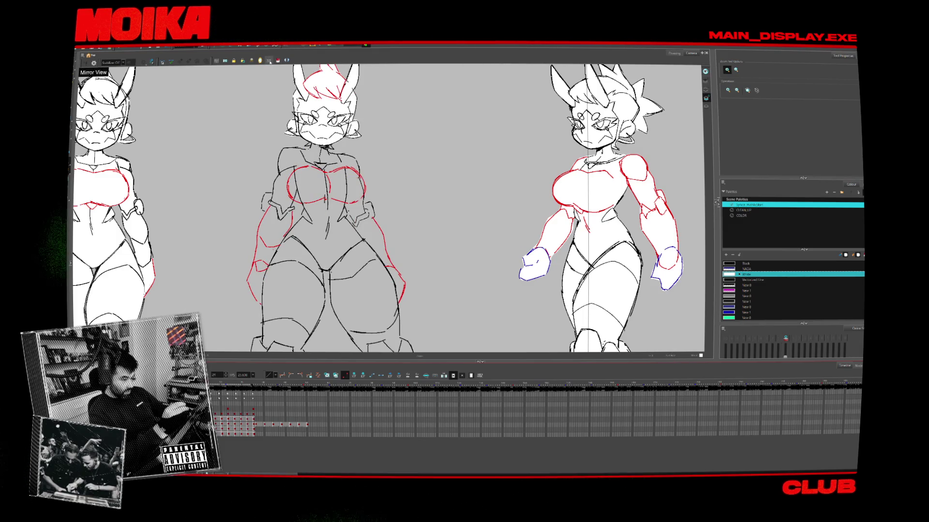
{"action": "key", "text": "period"}
{"action": "key", "text": "comma"}
{"action": "key", "text": "period"}
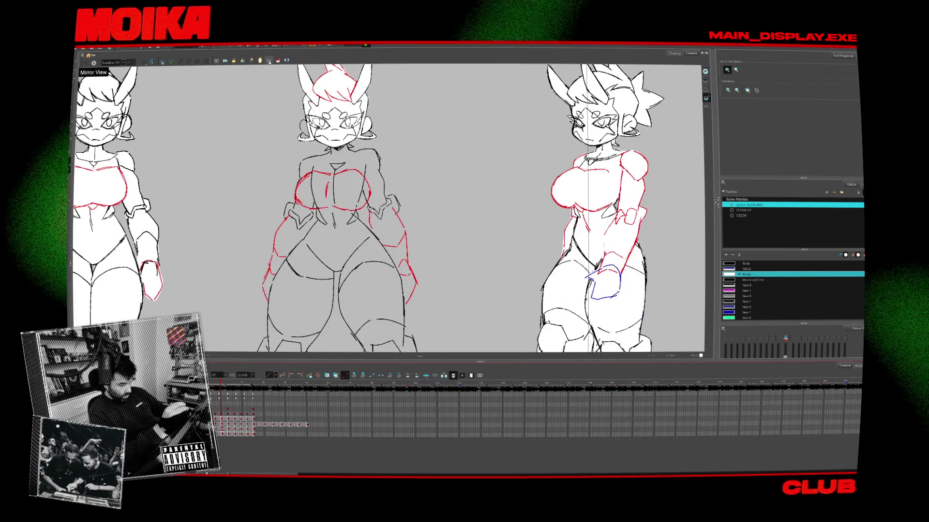
{"action": "key", "text": "comma"}
{"action": "scroll", "coordinate": [312, 183], "scroll_direction": "up", "scroll_amount": 4}
{"action": "key", "text": "alt+b"}
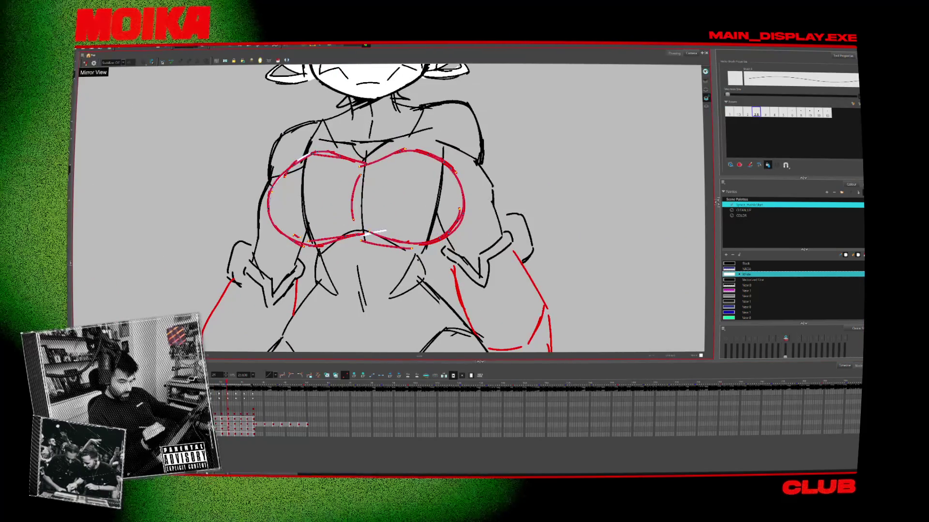
- Flip between torso drawings to choose one for red refinement, then rotate the view counter-clockwise
{"action": "key", "text": "period"}
{"action": "key", "text": "comma"}
{"action": "key", "text": "alt+s"}
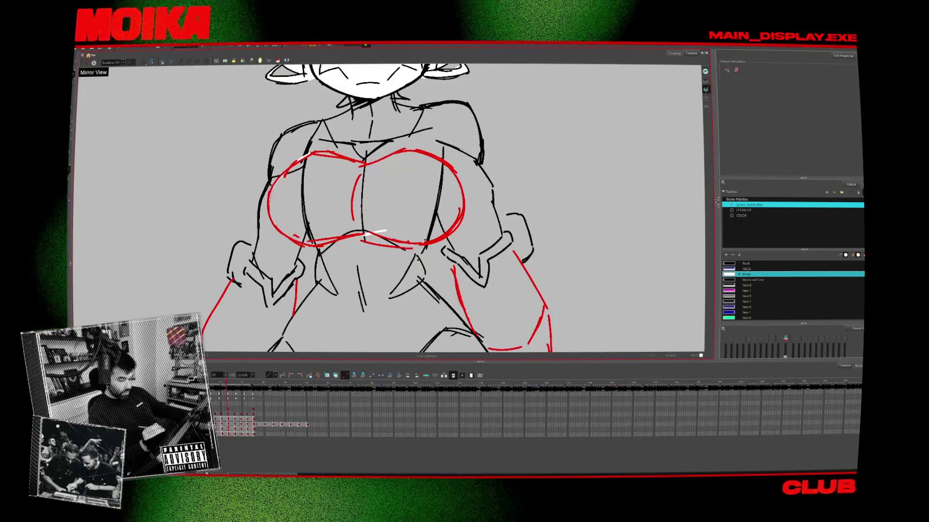
{"action": "key", "text": "alt+b"}
{"action": "key", "text": "period"}
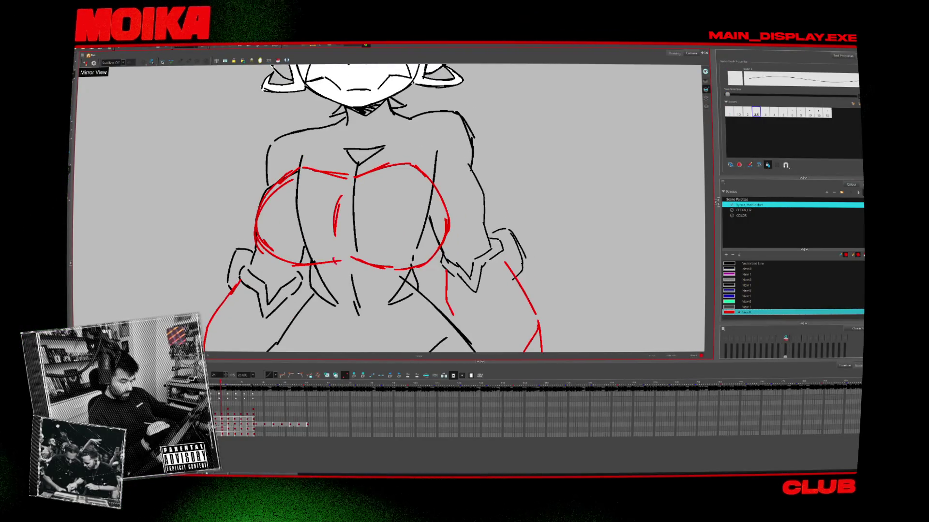
{"action": "key", "text": "comma"}
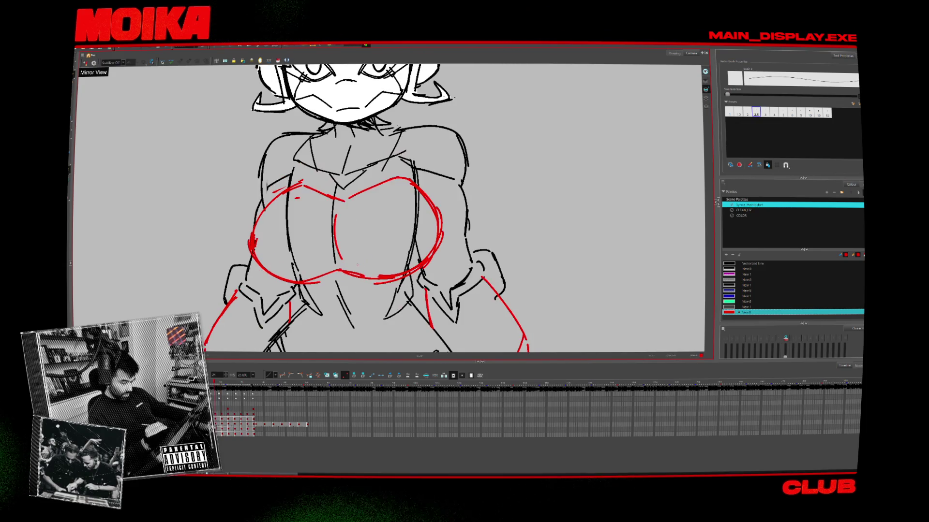
{"action": "key", "text": "period"}
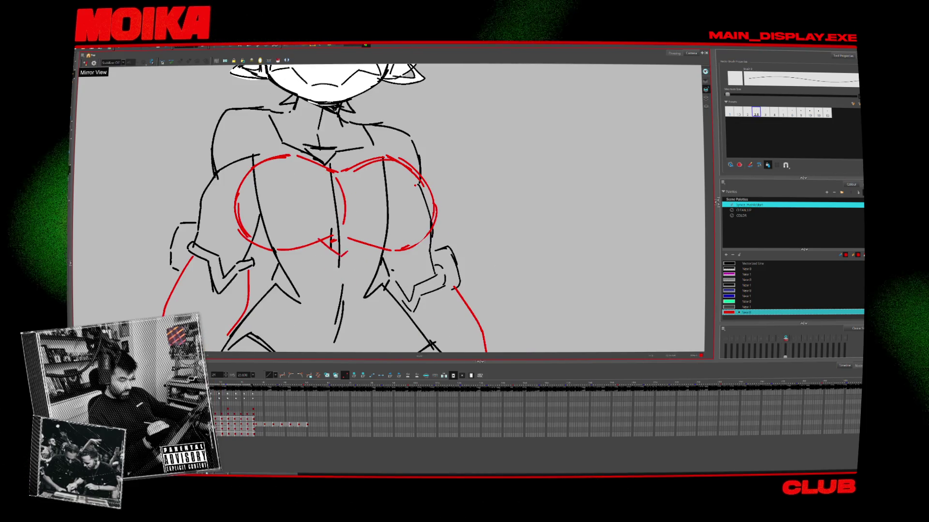
{"action": "key", "text": "comma"}
{"action": "key", "text": "period"}
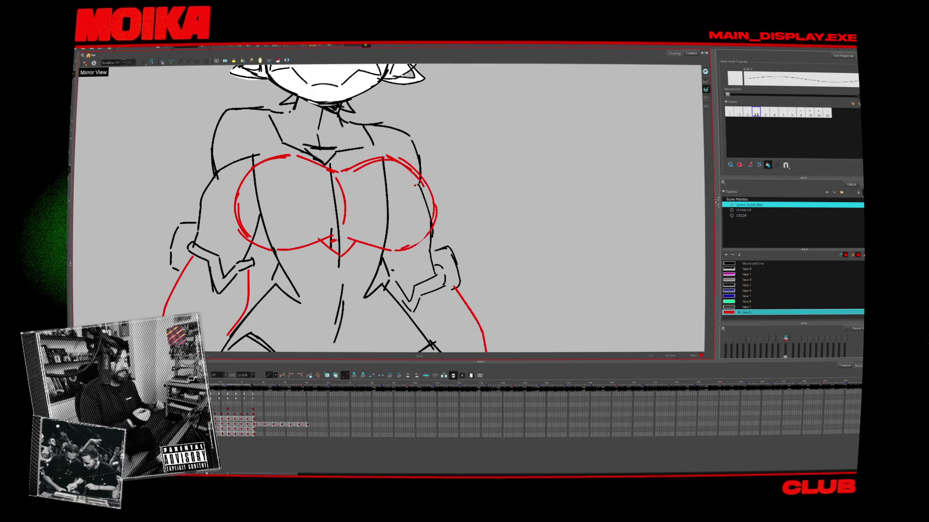
{"action": "key", "text": "c"}
{"action": "key", "text": "c"}
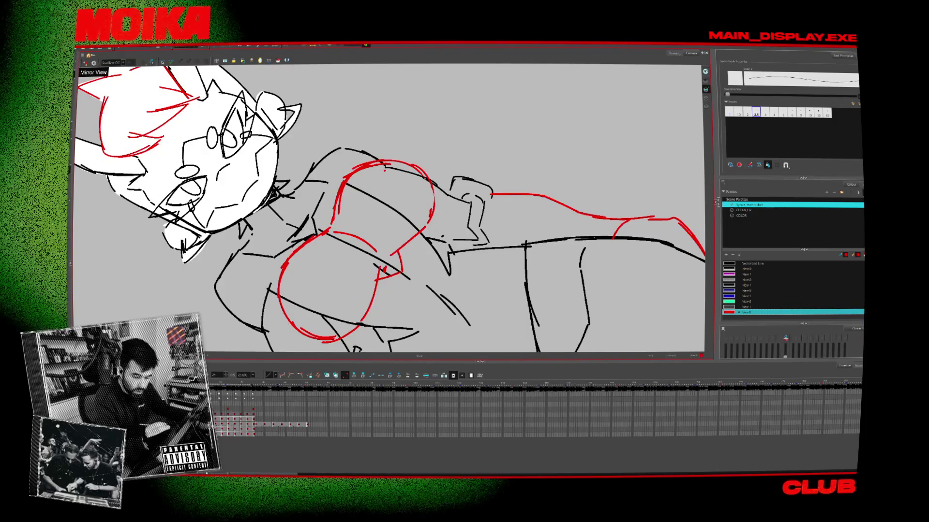
- Step to the next drawing and reset the canvas rotation so the chest guides sit level
{"action": "key", "text": "c"}
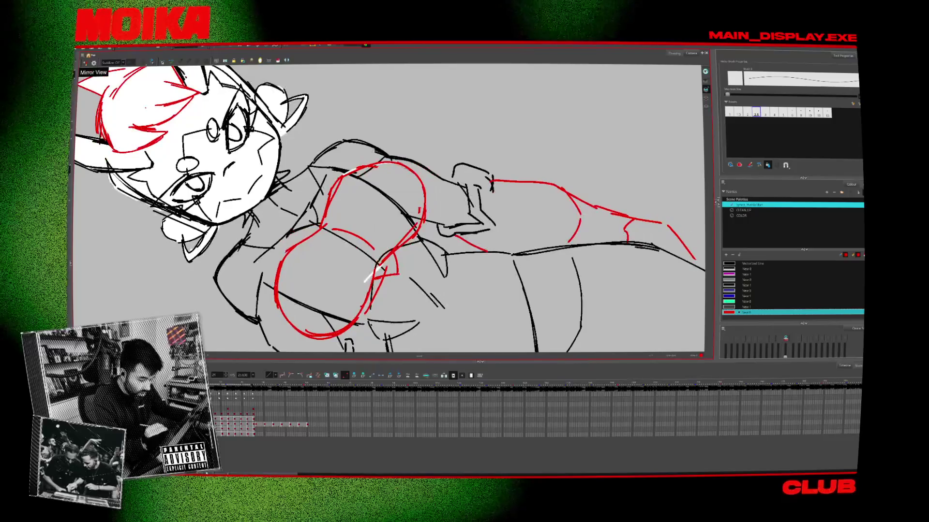
{"action": "key", "text": "c"}
{"action": "key", "text": "c"}
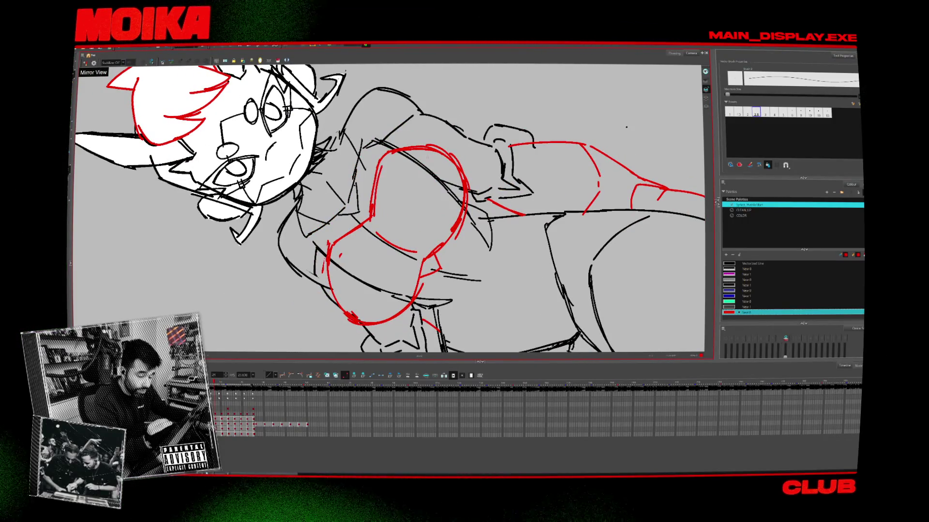
{"action": "key", "text": "period"}
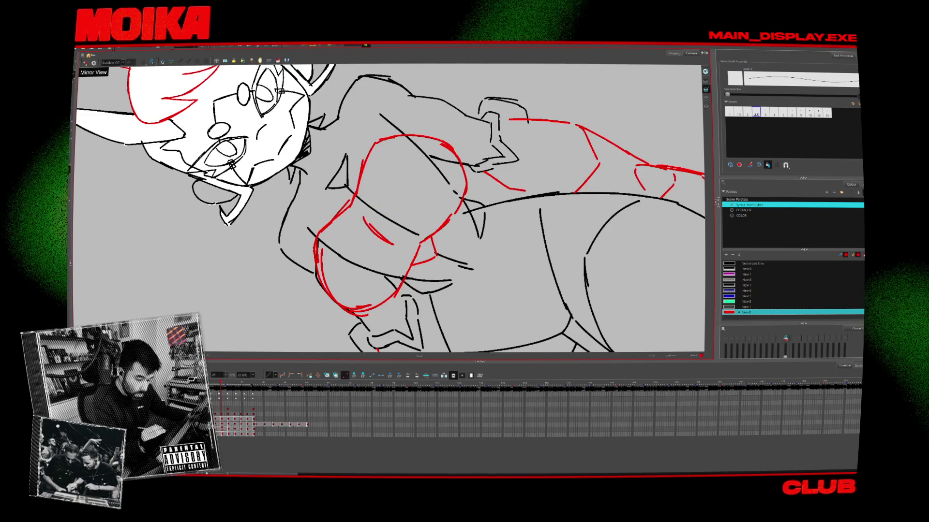
{"action": "key", "text": "shift+x"}
{"action": "scroll", "coordinate": [506, 186], "scroll_direction": "down", "scroll_amount": 4}
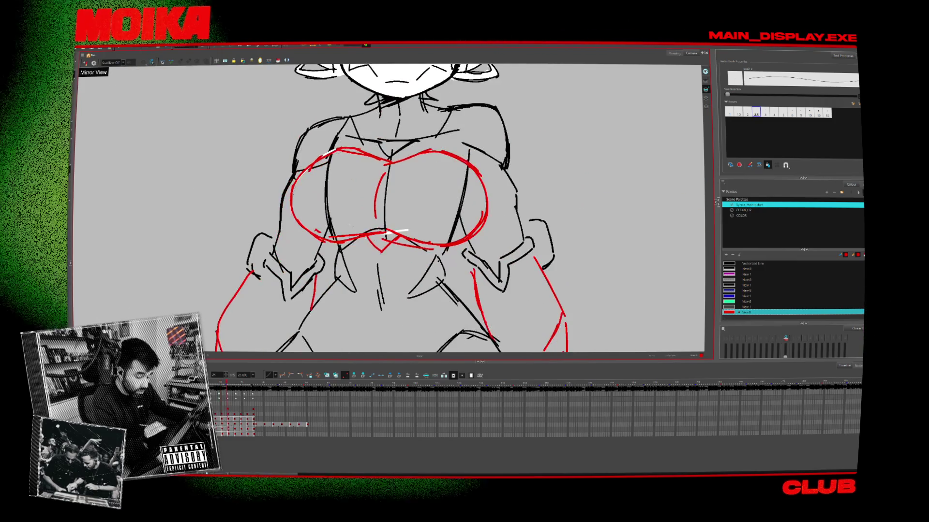
- Show the chest strokes' editable points and compare poses across earlier drawings
{"action": "left_click", "coordinate": [286, 61]}
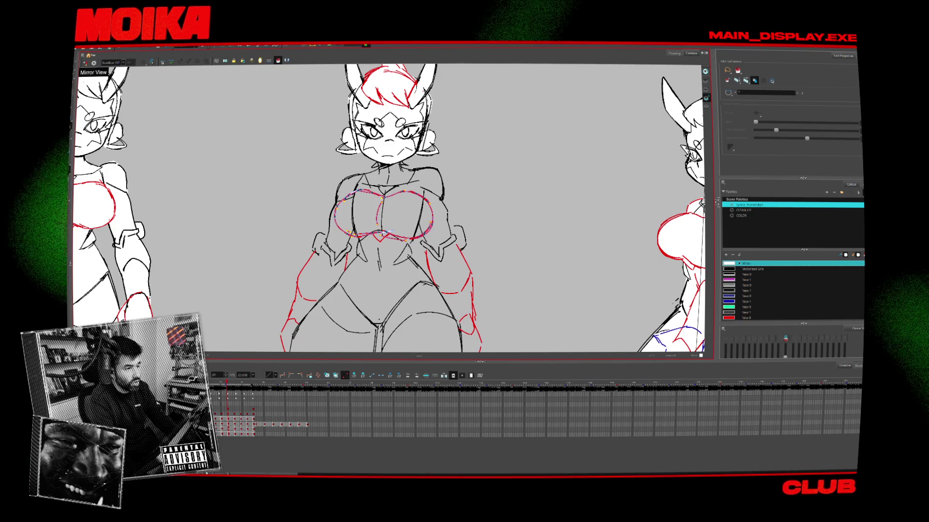
{"action": "key", "text": "alt+s"}
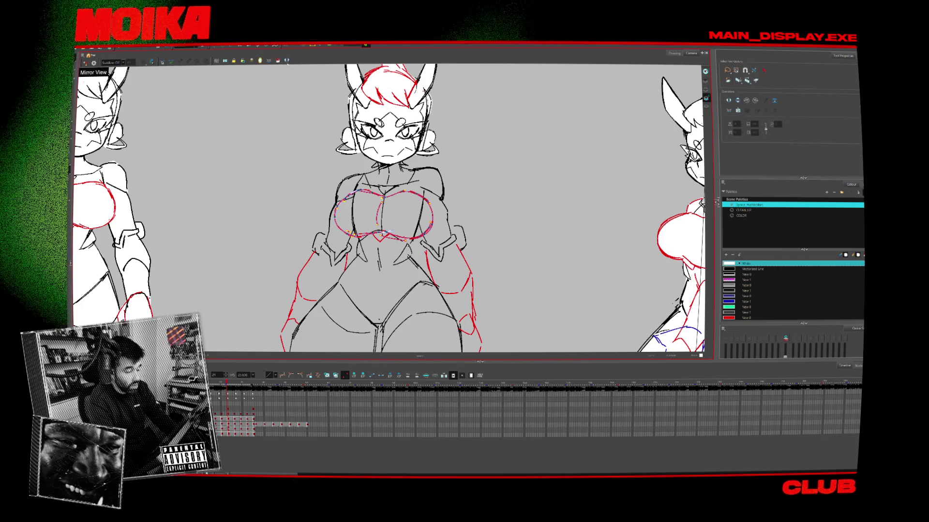
{"action": "key", "text": "comma"}
{"action": "key", "text": "comma"}
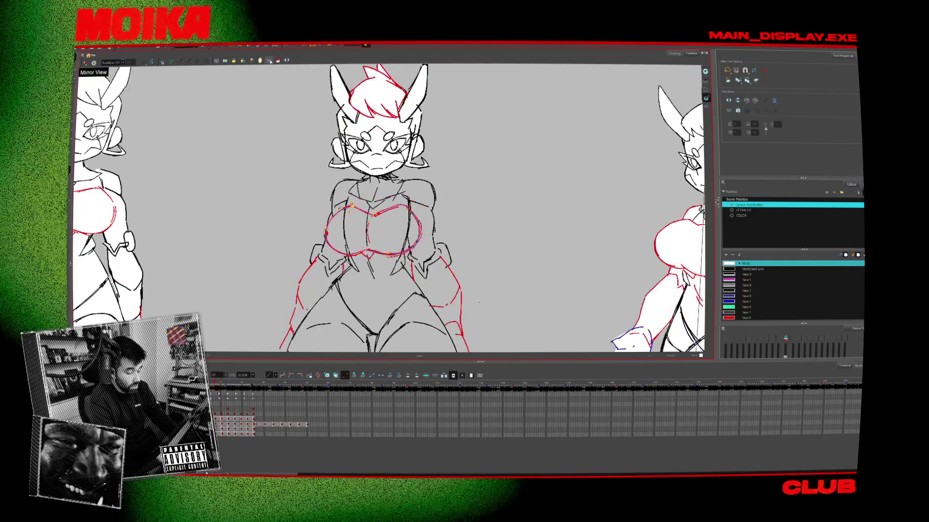
{"action": "key", "text": "comma"}
{"action": "key", "text": "comma"}
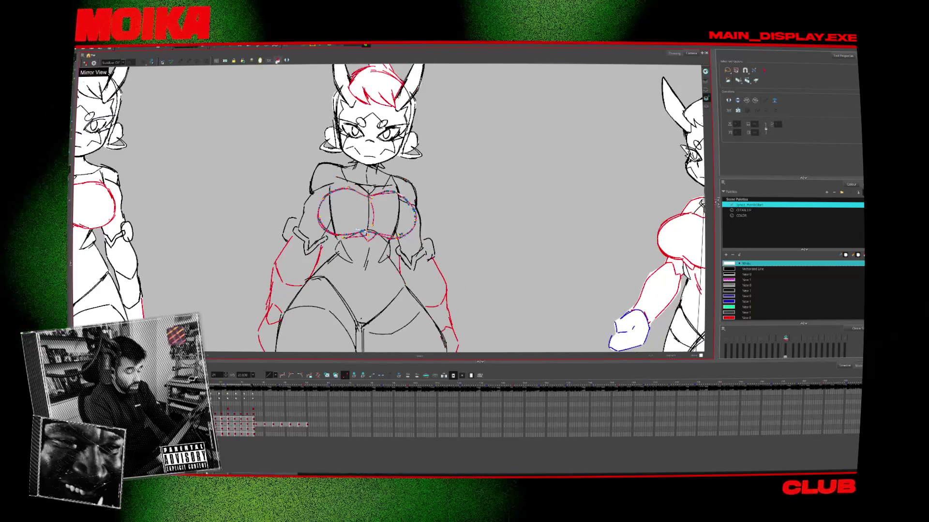
- Fill the chest shape with white, check it against neighbouring drawings, and zoom out to all three figures
{"action": "left_click", "coordinate": [278, 61]}
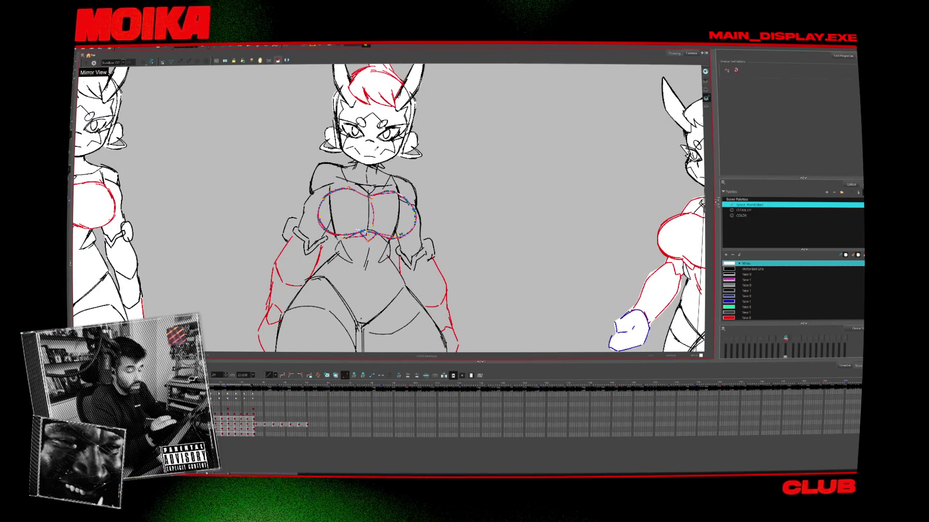
{"action": "left_click", "coordinate": [365, 205]}
{"action": "key", "text": "period"}
{"action": "key", "text": "comma"}
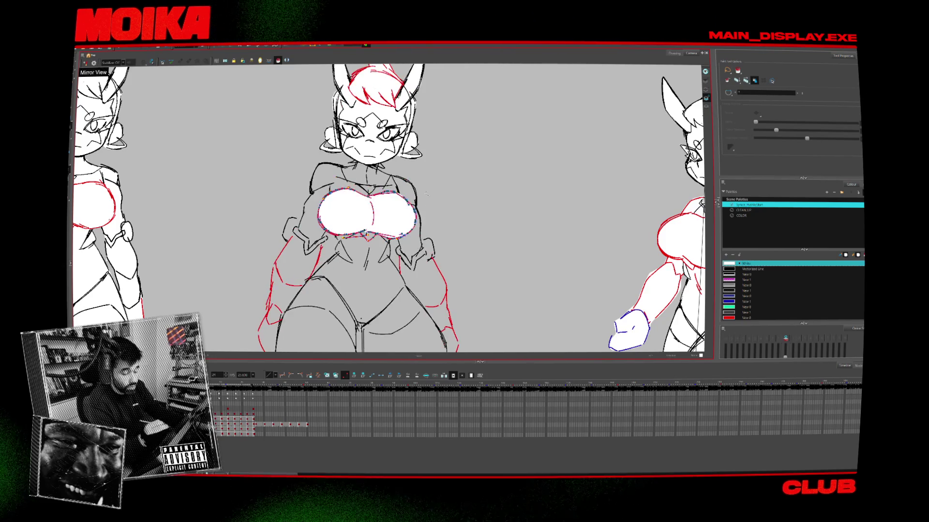
{"action": "key", "text": "comma"}
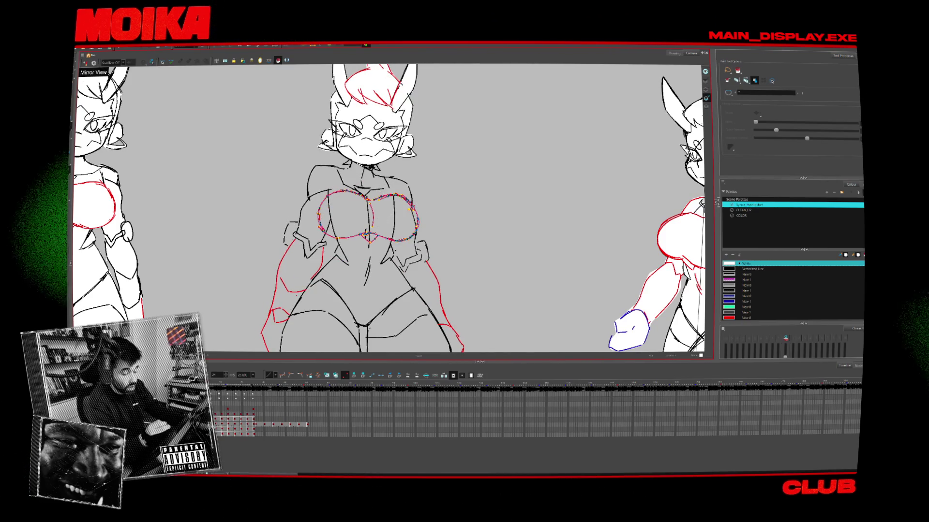
{"action": "key", "text": "2"}
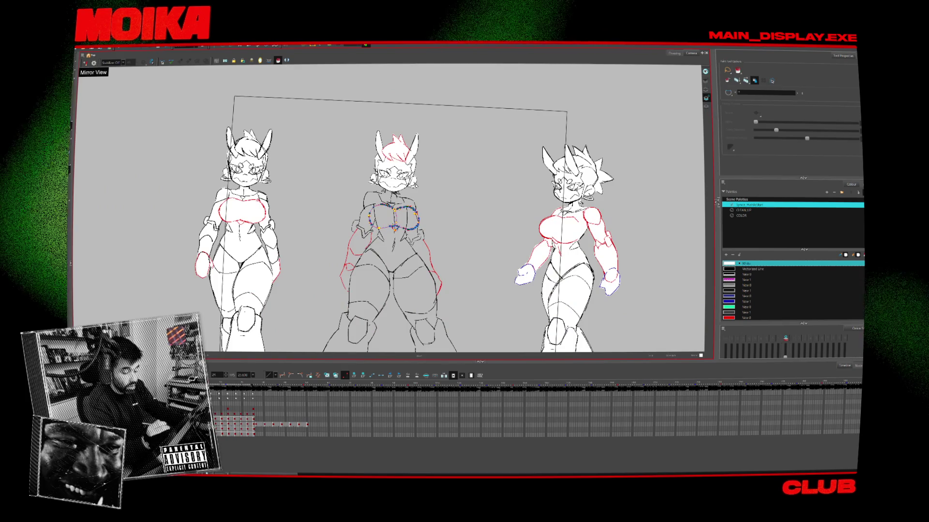
{"action": "scroll", "coordinate": [444, 184], "scroll_direction": "up", "scroll_amount": 5}
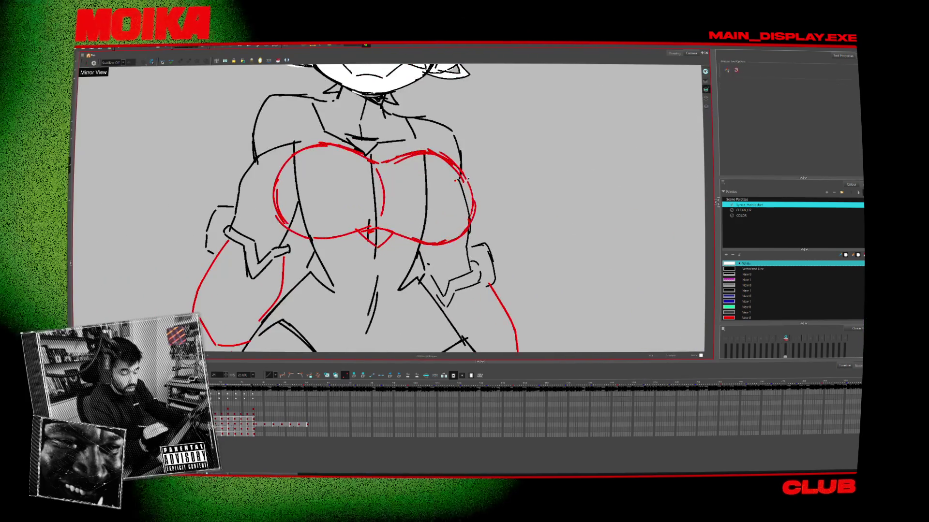
- Zoom in on the red chest strokes, inspect their points, then clear the selection
{"action": "key", "text": "alt+b"}
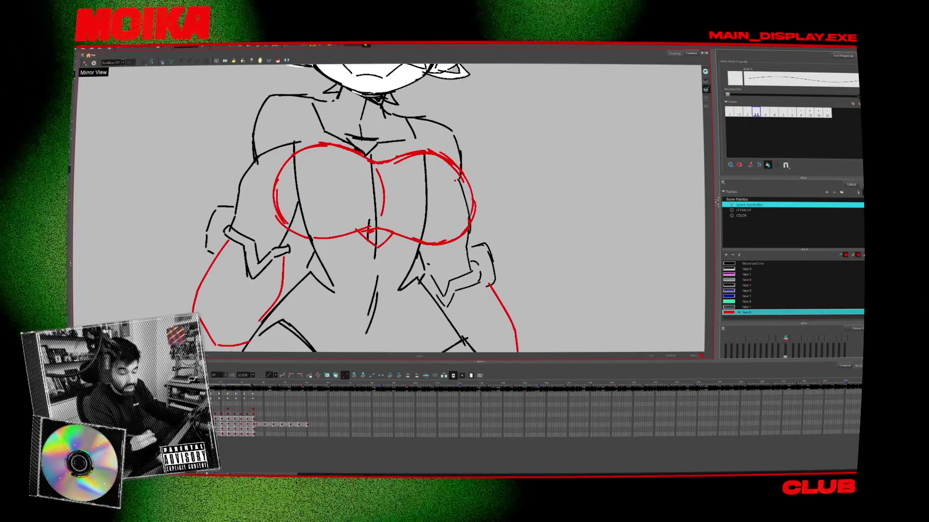
{"action": "key", "text": "alt+q"}
{"action": "scroll", "coordinate": [411, 182], "scroll_direction": "down", "scroll_amount": 5}
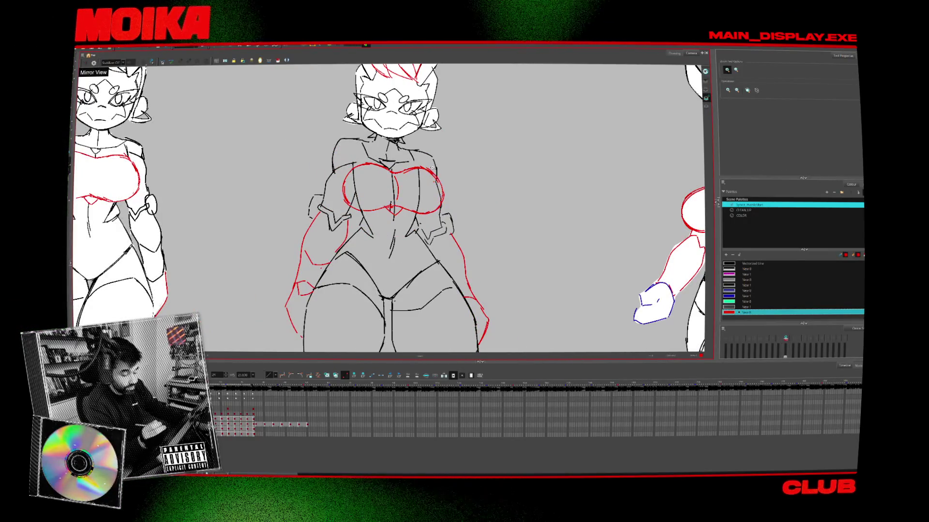
{"action": "key", "text": "alt+z"}
{"action": "left_click", "coordinate": [401, 204]}
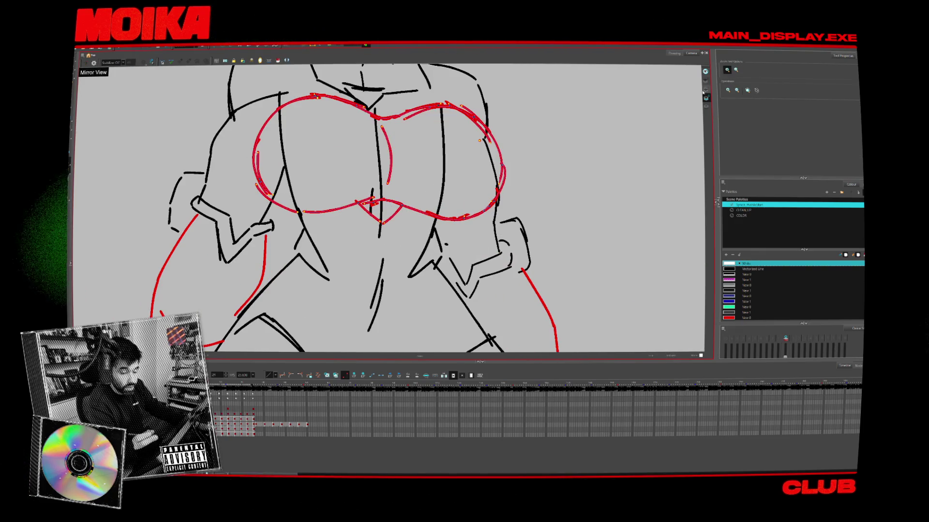
{"action": "scroll", "coordinate": [436, 197], "scroll_direction": "down", "scroll_amount": 3}
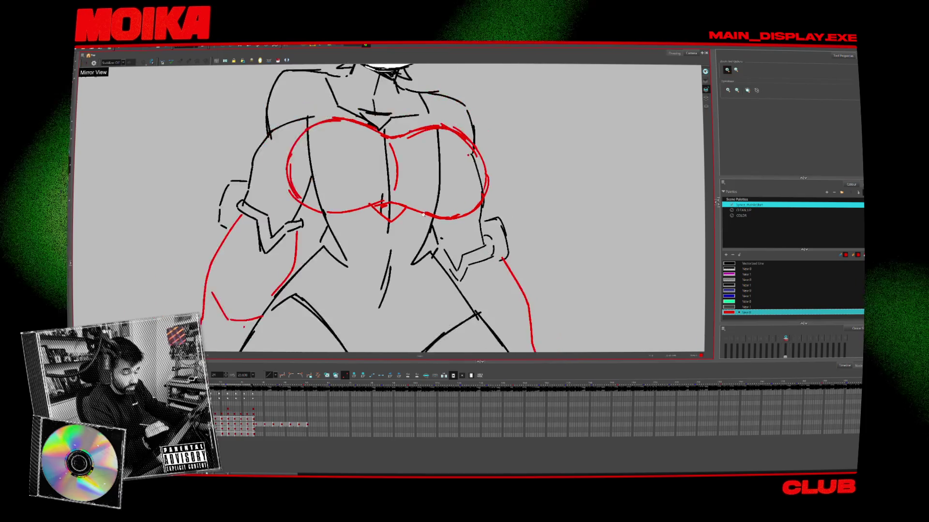
{"action": "key", "text": "period"}
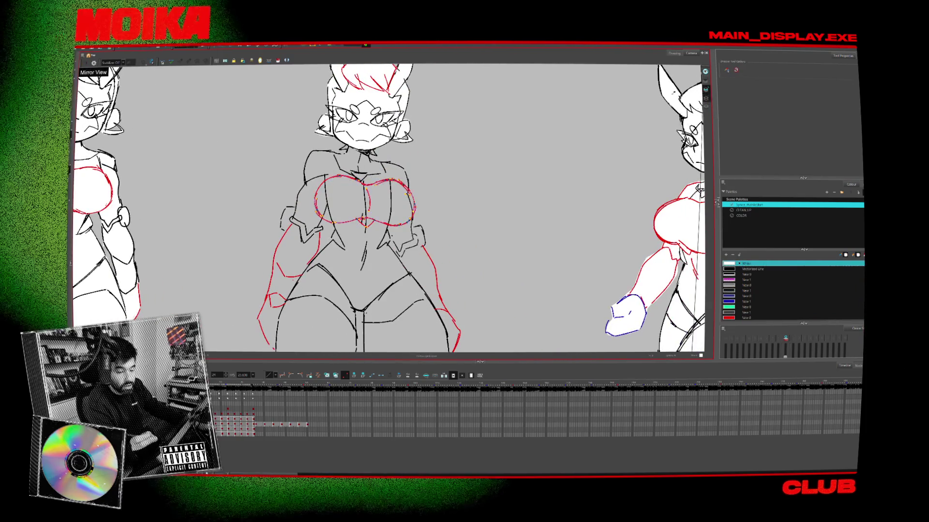
{"action": "key", "text": "Escape"}
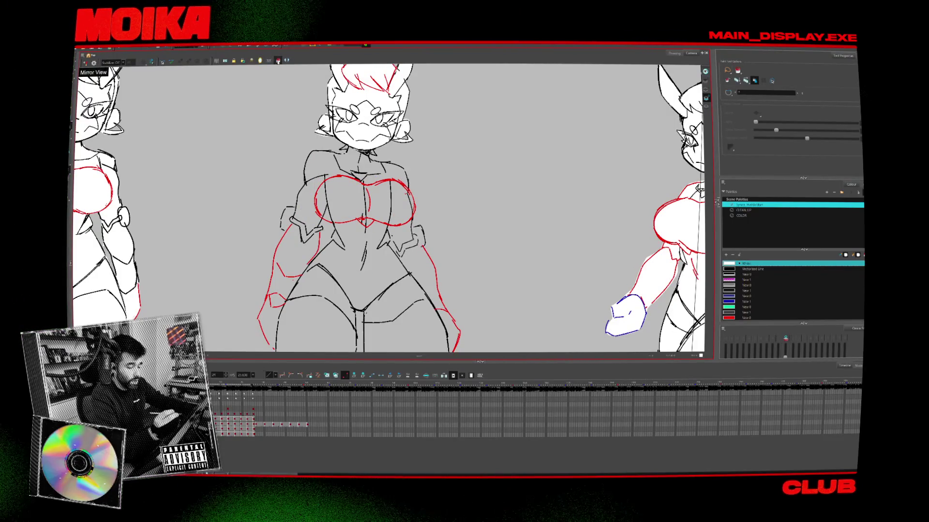
- Redraw the chest outline's right edge with a red brush stroke and zoom back out
{"action": "left_click", "coordinate": [278, 61]}
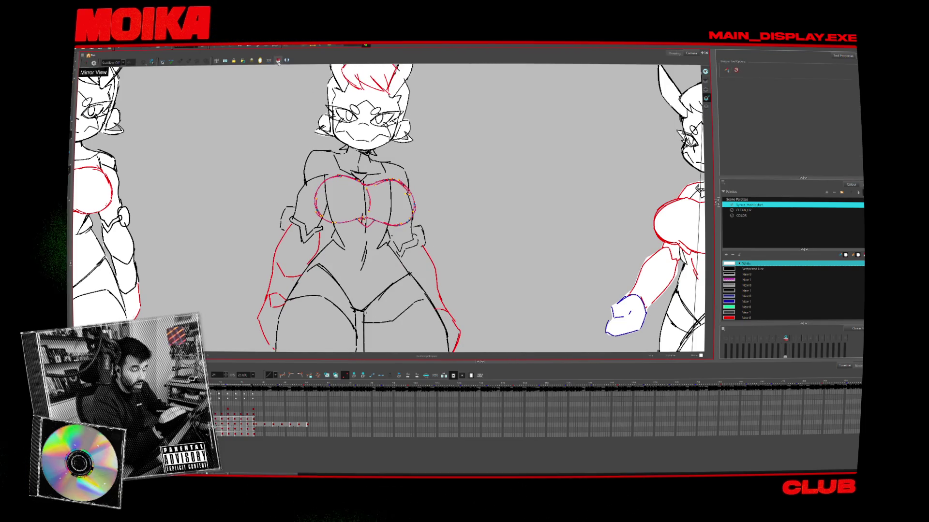
{"action": "scroll", "coordinate": [387, 208], "scroll_direction": "up", "scroll_amount": 4}
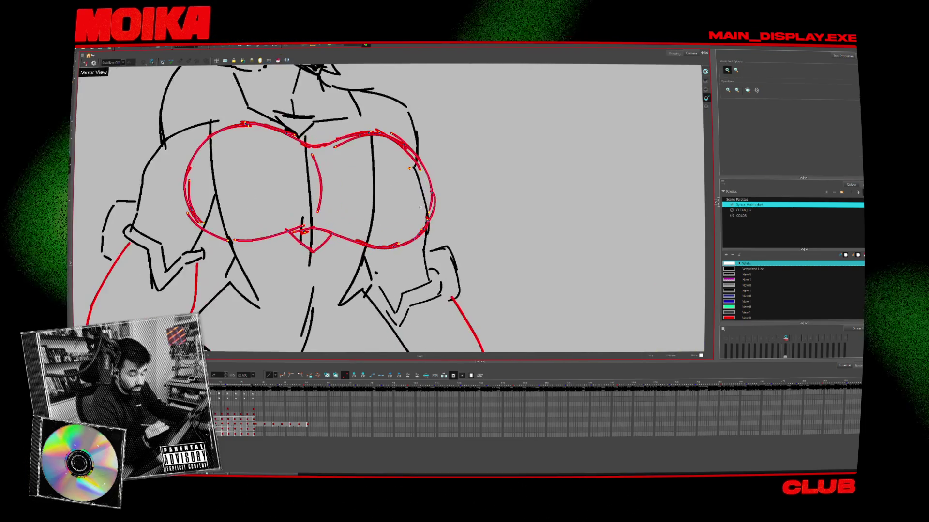
{"action": "key", "text": "alt+b"}
{"action": "left_click_drag", "start_coordinate": [381, 137], "coordinate": [402, 144]}
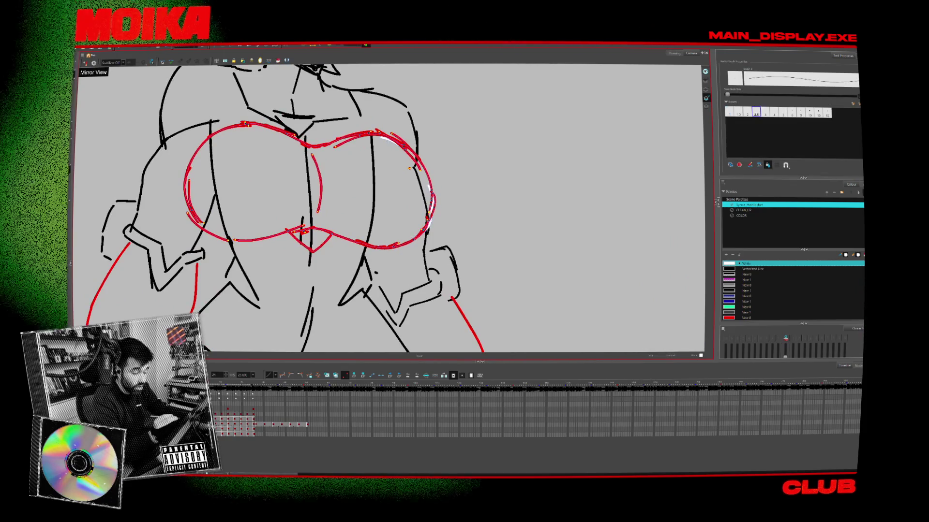
{"action": "key", "text": "alt+z"}
{"action": "key", "text": "shift+z"}
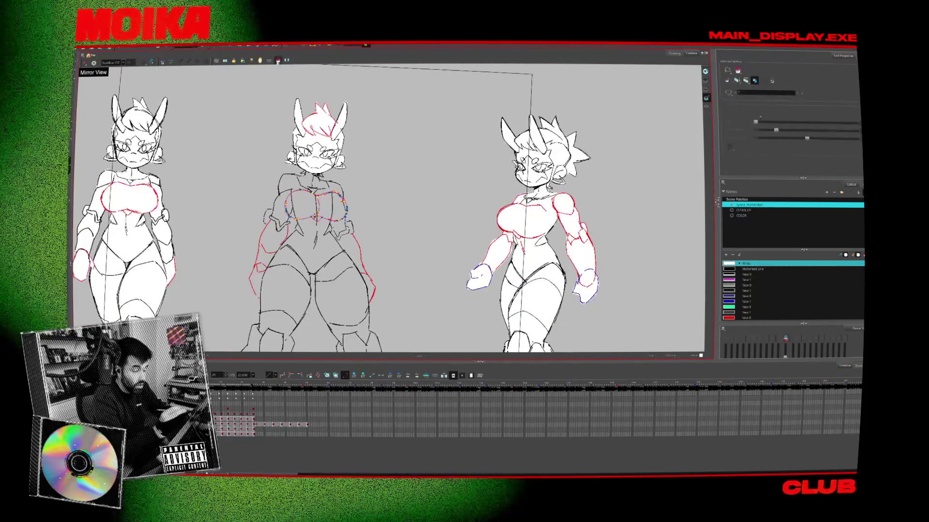
- Zoom in and out on the middle figure's chest while stepping to the next drawings
{"action": "scroll", "coordinate": [316, 203], "scroll_direction": "up", "scroll_amount": 4}
{"action": "key", "text": "alt+b"}
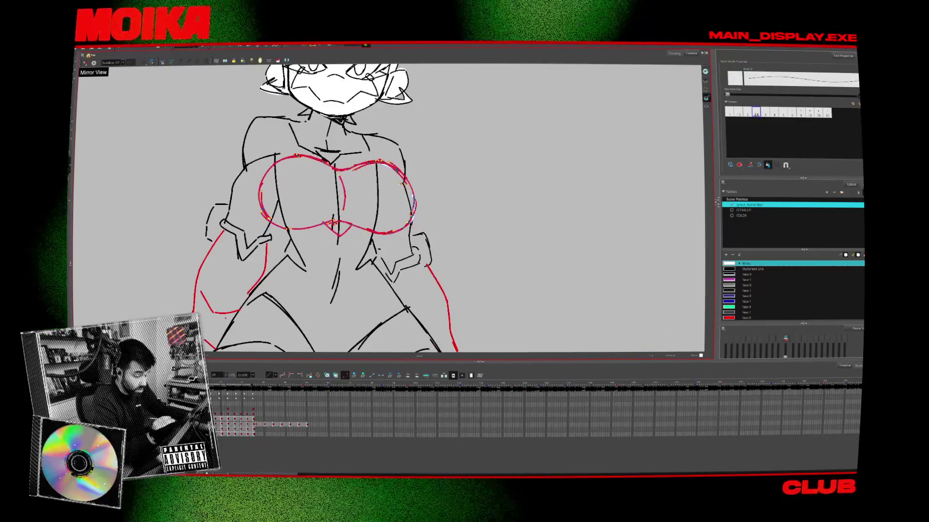
{"action": "key", "text": "alt+z"}
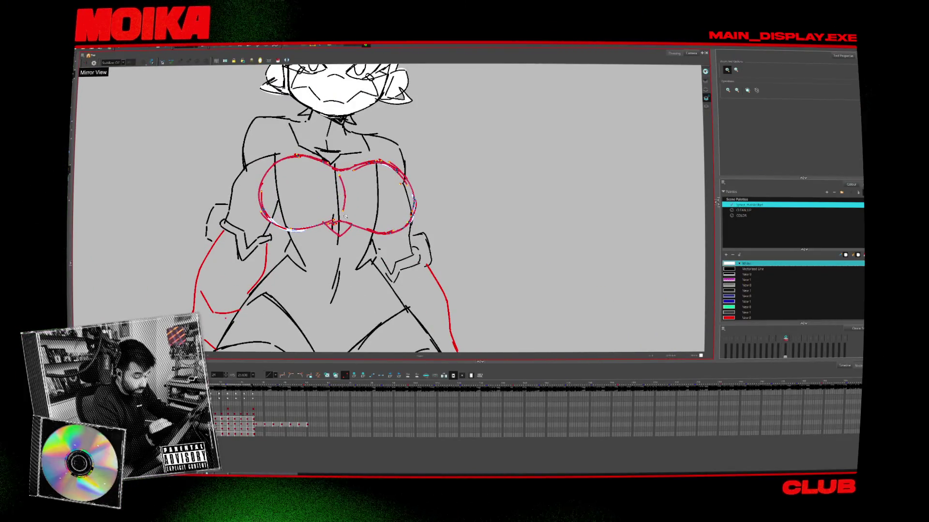
{"action": "key", "text": "shift+z"}
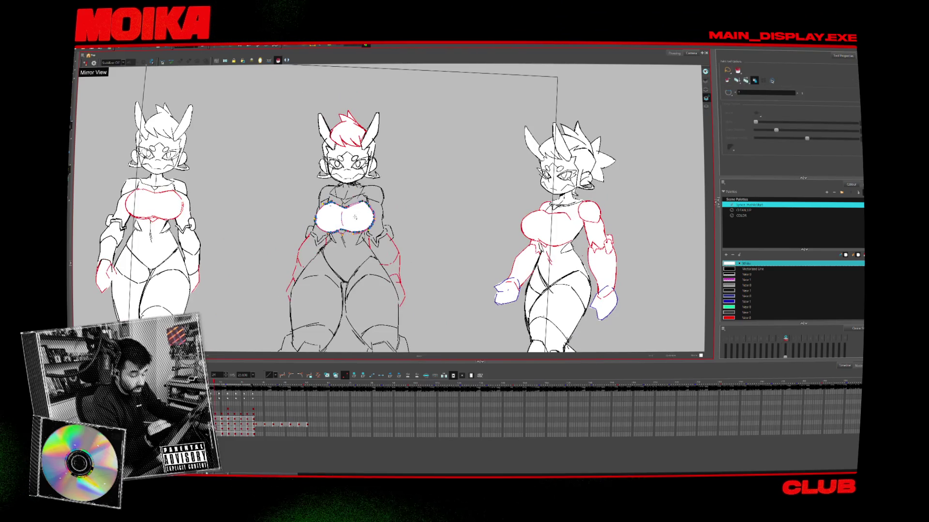
{"action": "key", "text": "period"}
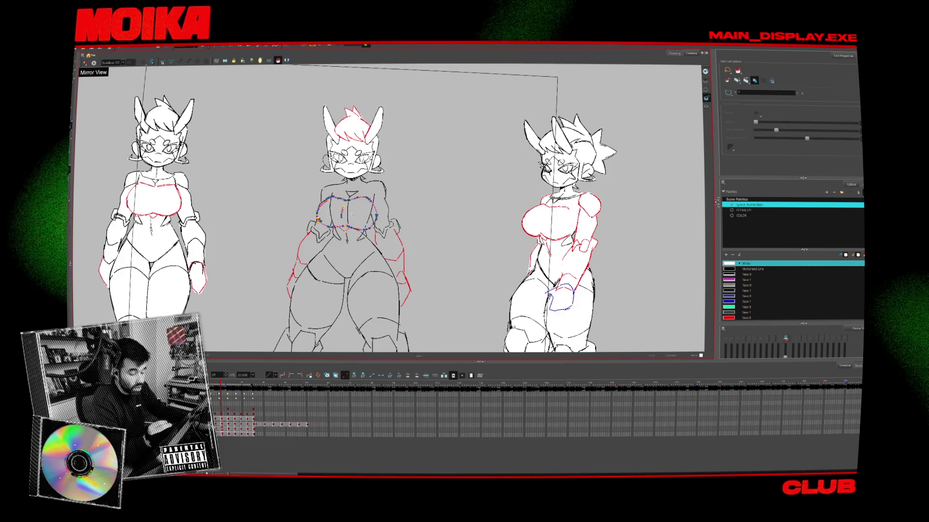
{"action": "key", "text": "alt+z"}
{"action": "scroll", "coordinate": [367, 197], "scroll_direction": "up", "scroll_amount": 4}
{"action": "key", "text": "alt+b"}
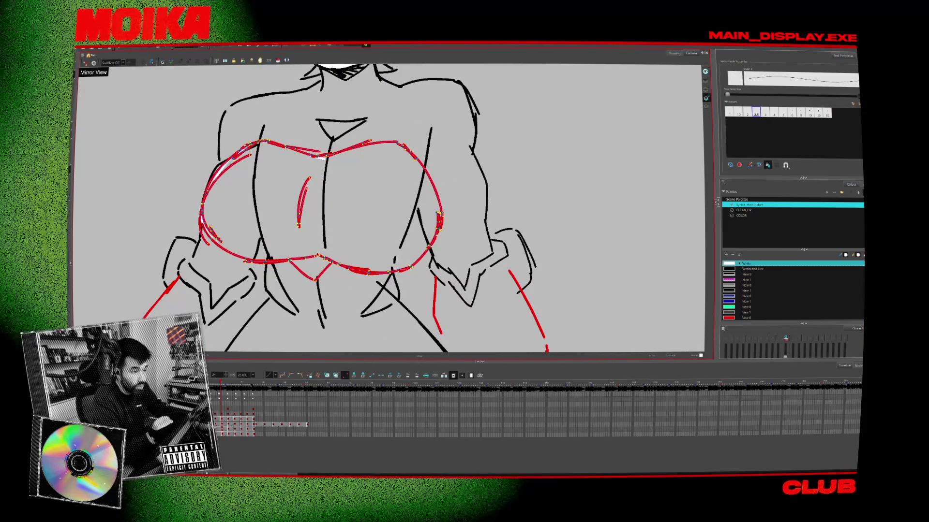
{"action": "key", "text": "period"}
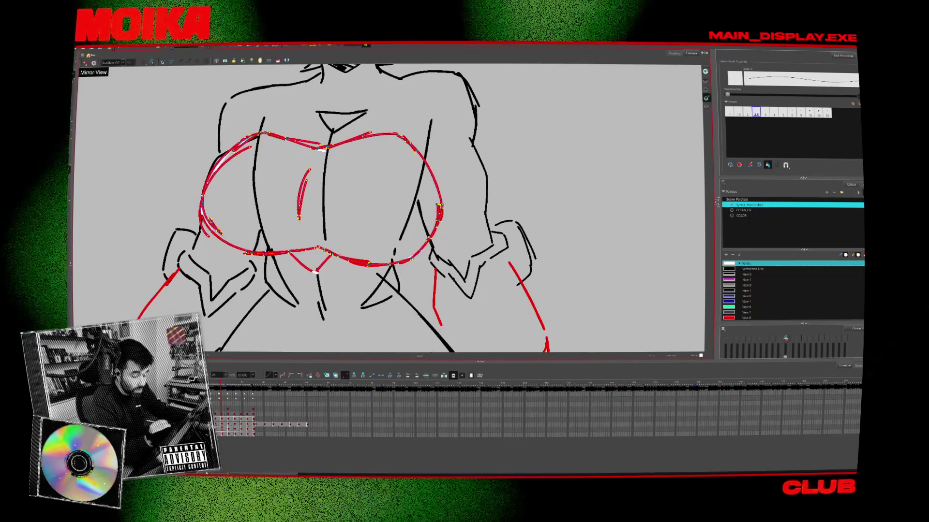
{"action": "key", "text": "alt+z"}
{"action": "scroll", "coordinate": [410, 161], "scroll_direction": "down", "scroll_amount": 5}
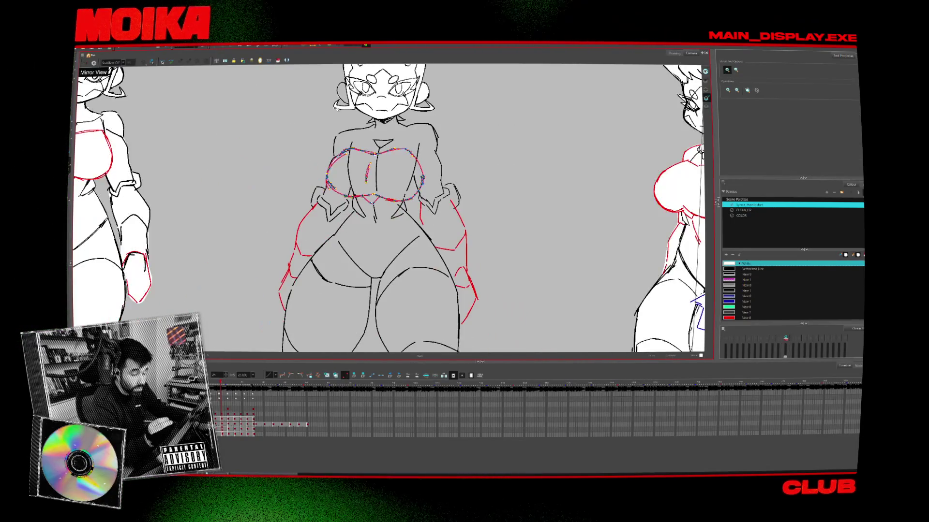
- Fill the chest area with white and pan across the figures' torsos
{"action": "left_click", "coordinate": [379, 157]}
{"action": "scroll", "coordinate": [372, 174], "scroll_direction": "down", "scroll_amount": 3}
{"action": "key", "text": "alt+z"}
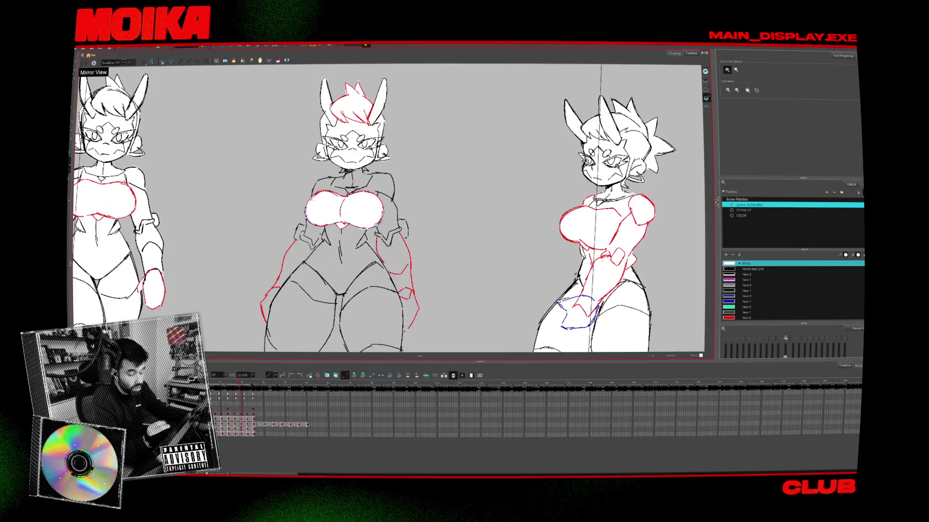
{"action": "key", "text": "period"}
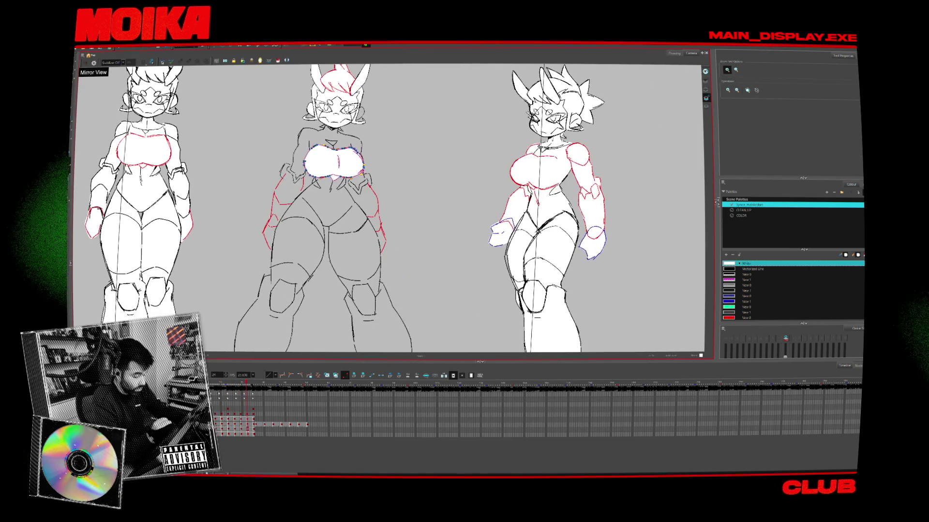
{"action": "scroll", "coordinate": [332, 134], "scroll_direction": "up", "scroll_amount": 2}
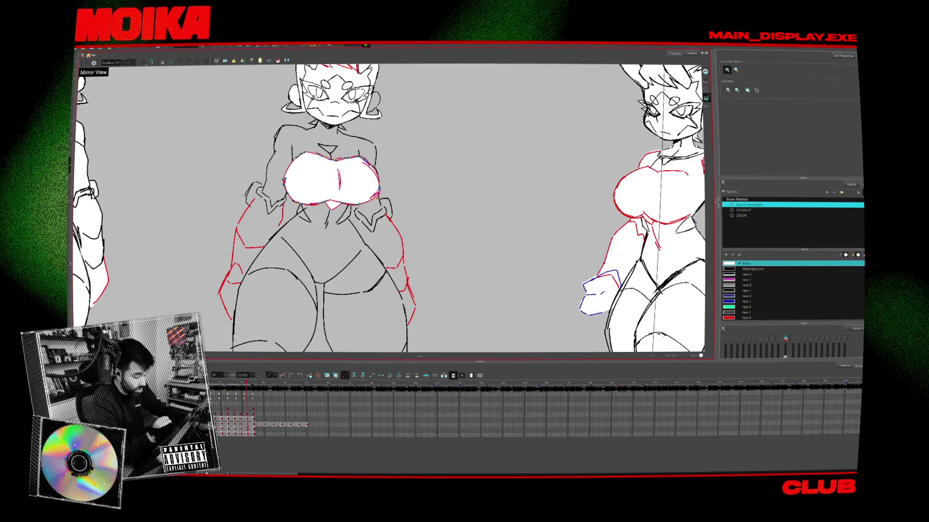
{"action": "scroll", "coordinate": [573, 103], "scroll_direction": "up", "scroll_amount": 1}
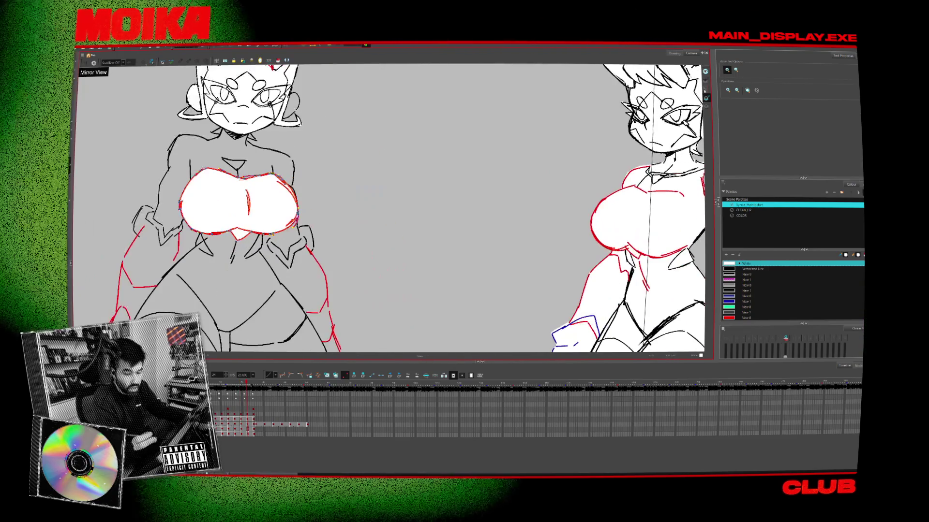
{"action": "left_click_drag", "start_coordinate": [311, 202], "coordinate": [401, 217]}
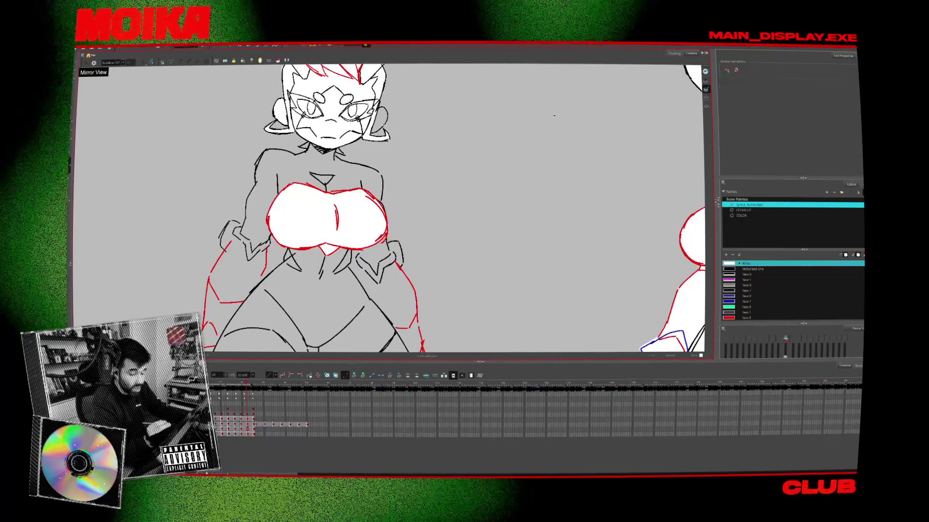
{"action": "scroll", "coordinate": [793, 290], "scroll_direction": "up", "scroll_amount": 1}
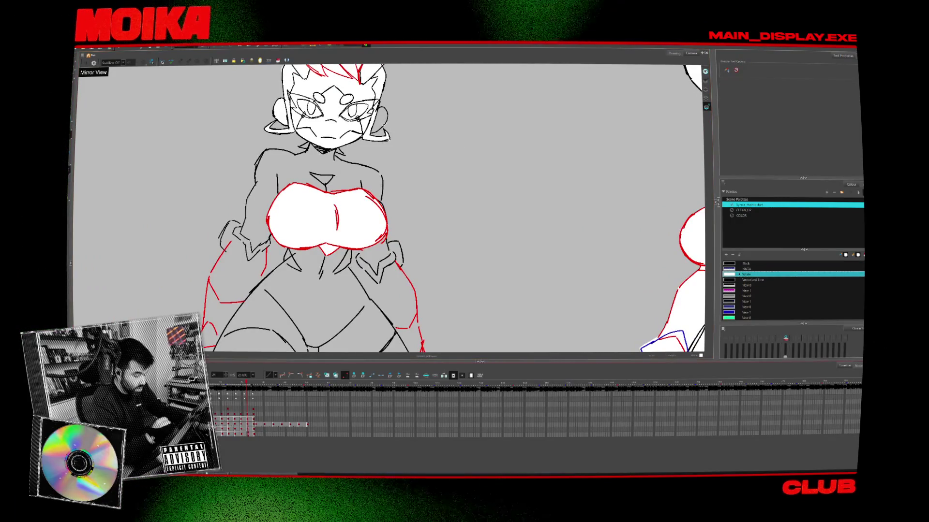
- Flip back and forth between neighbouring drawings to compare the middle figure's poses
{"action": "key", "text": "comma"}
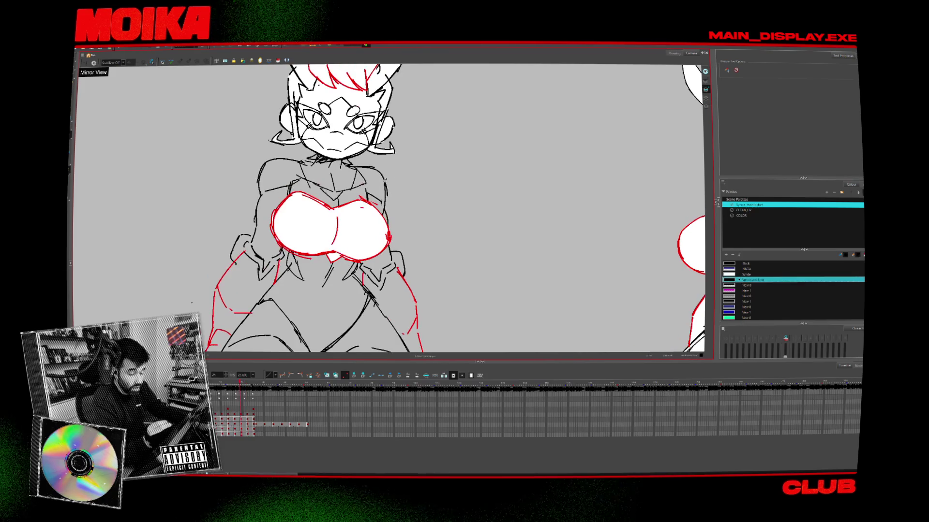
{"action": "key", "text": "alt+b"}
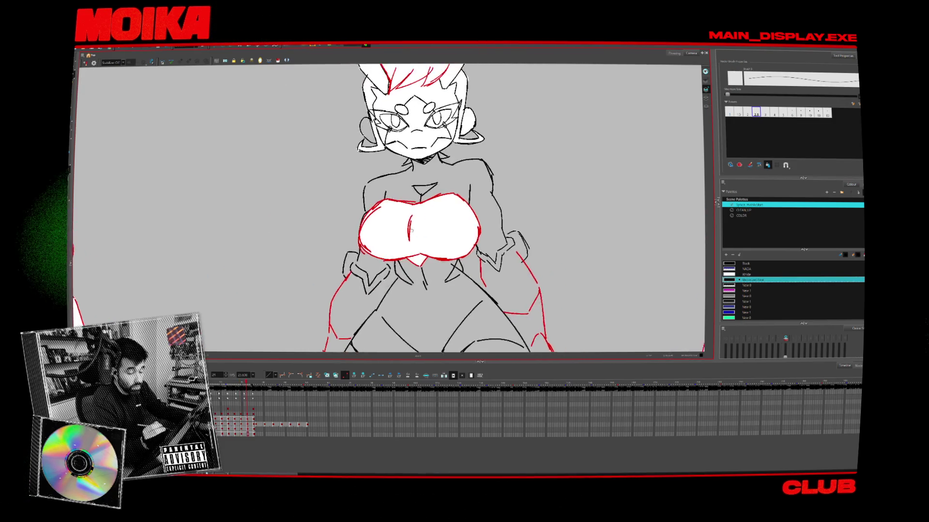
{"action": "key", "text": "period"}
{"action": "key", "text": "comma"}
{"action": "key", "text": "period"}
{"action": "key", "text": "comma"}
{"action": "key", "text": "period"}
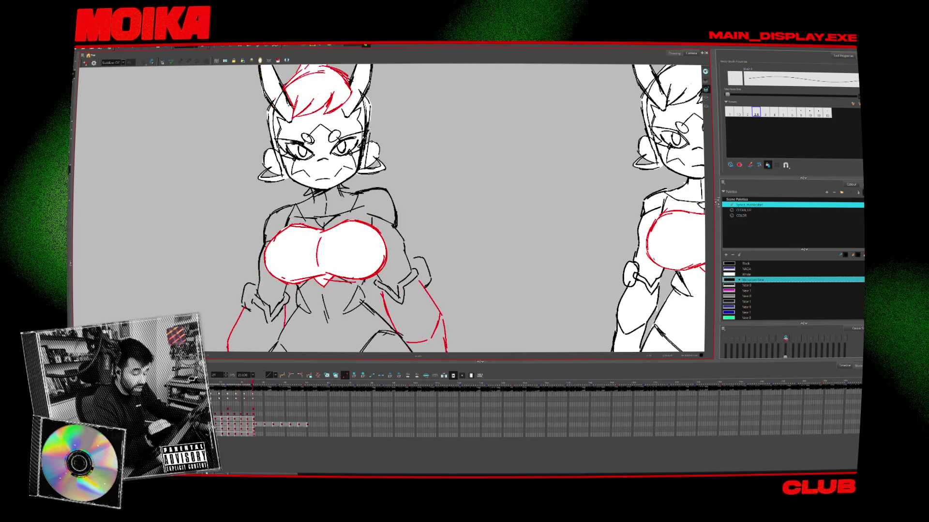
{"action": "key", "text": "comma"}
{"action": "key", "text": "period"}
{"action": "key", "text": "comma"}
{"action": "key", "text": "period"}
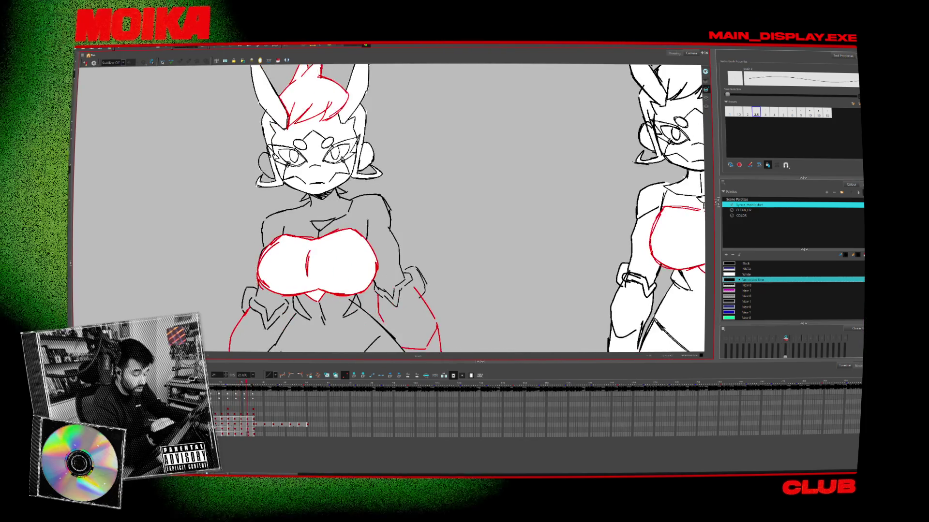
{"action": "key", "text": "period"}
{"action": "key", "text": "comma"}
{"action": "key", "text": "period"}
{"action": "key", "text": "comma"}
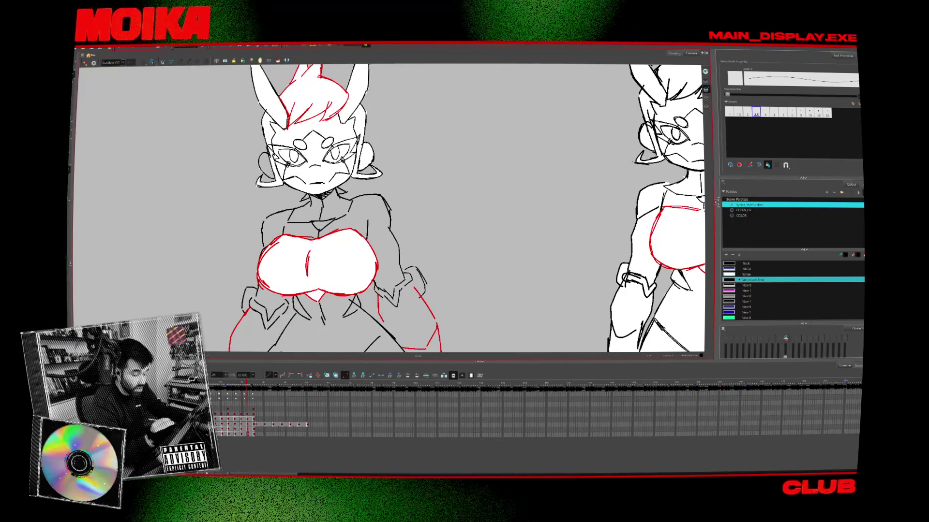
{"action": "key", "text": "period"}
{"action": "key", "text": "comma"}
{"action": "key", "text": "alt+z"}
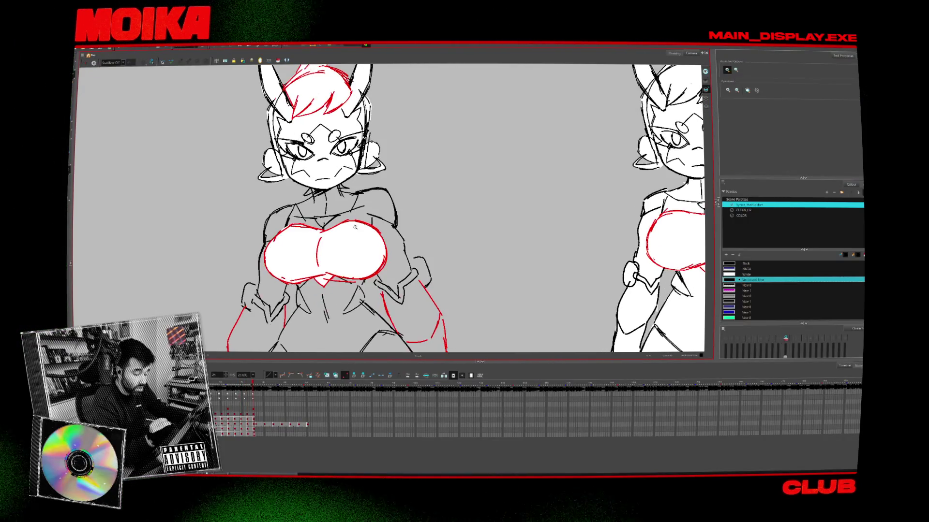
{"action": "scroll", "coordinate": [362, 218], "scroll_direction": "down", "scroll_amount": 3}
- Check the figure in Mirror View, zoom out to fit all three poses, and bring up the browser reference board
{"action": "key", "text": "alt+b"}
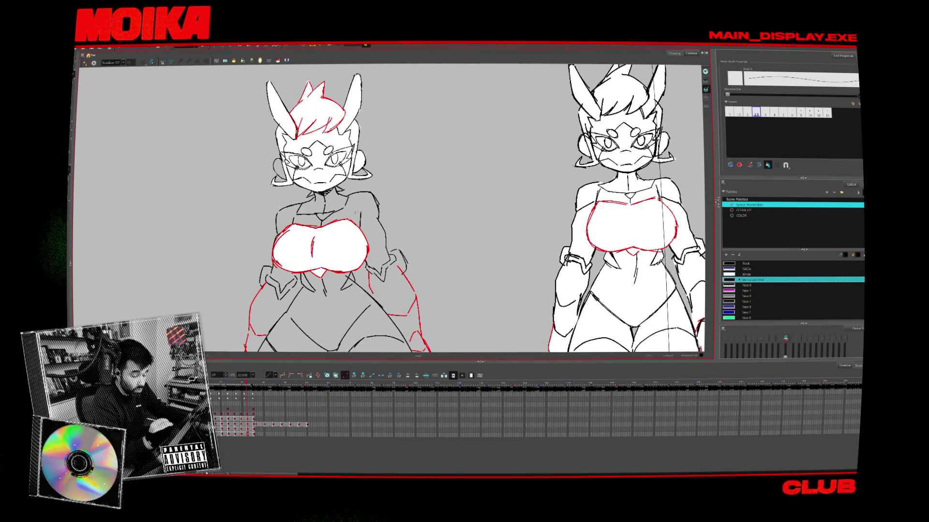
{"action": "key", "text": "4"}
{"action": "key", "text": "period"}
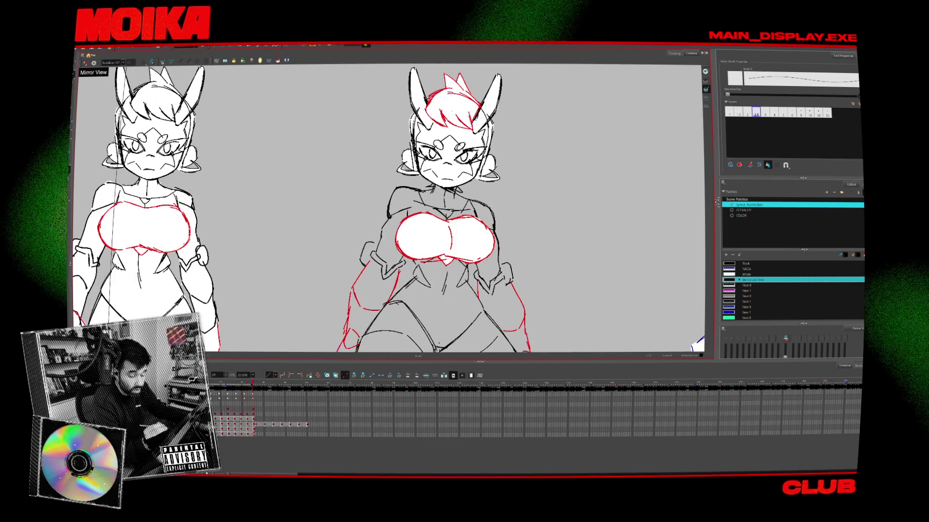
{"action": "key", "text": "comma"}
{"action": "key", "text": "comma"}
{"action": "key", "text": "comma"}
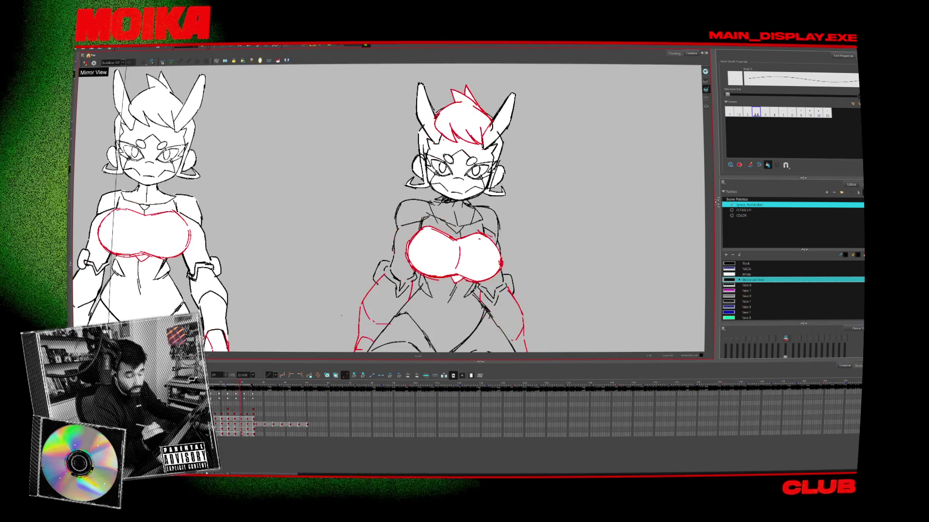
{"action": "key", "text": "period"}
{"action": "key", "text": "period"}
{"action": "key", "text": "period"}
{"action": "left_click_drag", "start_coordinate": [465, 268], "coordinate": [385, 222]}
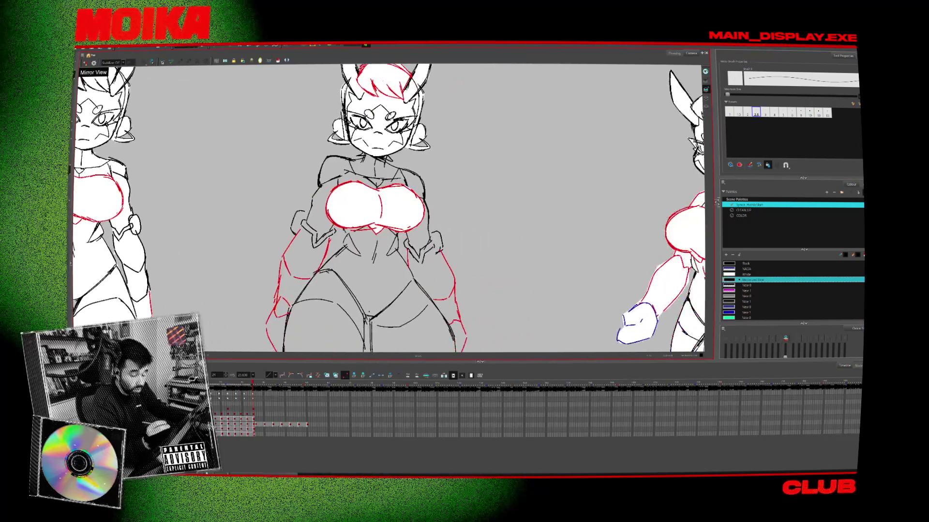
{"action": "scroll", "coordinate": [385, 222], "scroll_direction": "down", "scroll_amount": 3}
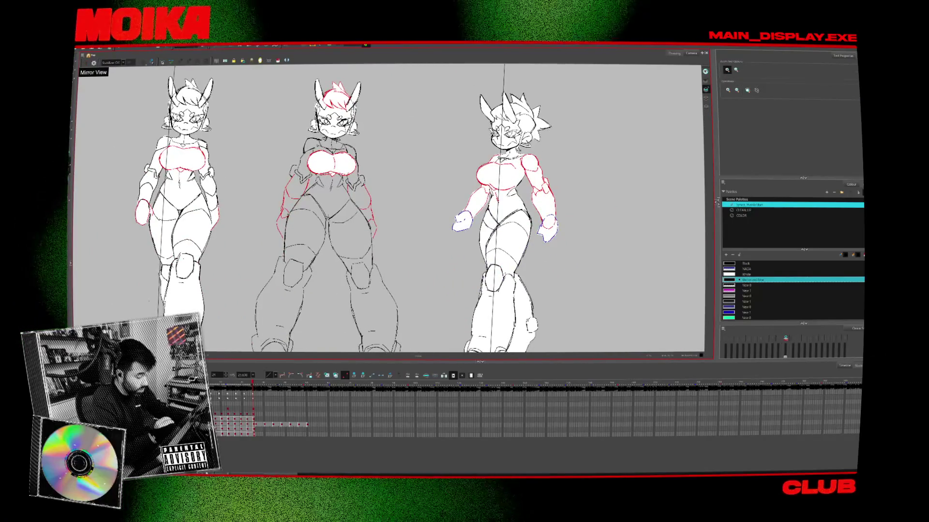
{"action": "scroll", "coordinate": [389, 208], "scroll_direction": "down", "scroll_amount": 1}
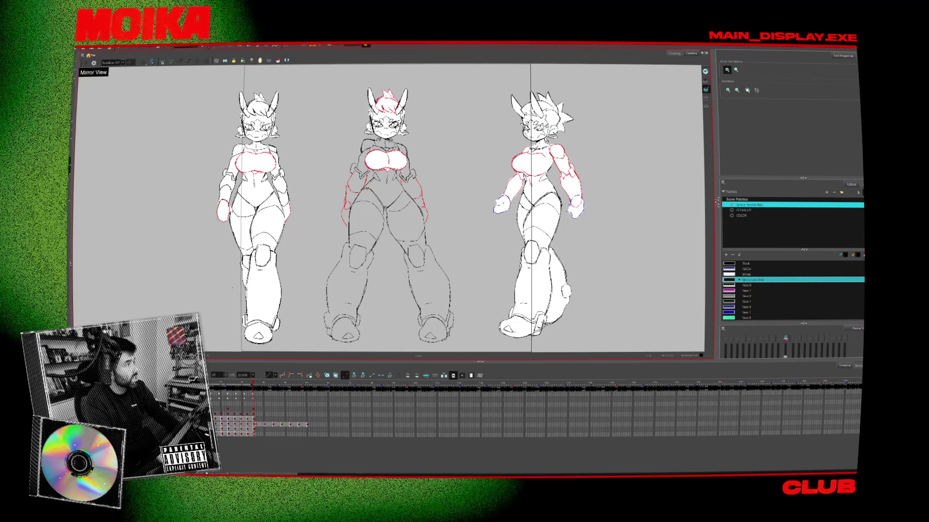
{"action": "key", "text": "alt+Tab"}
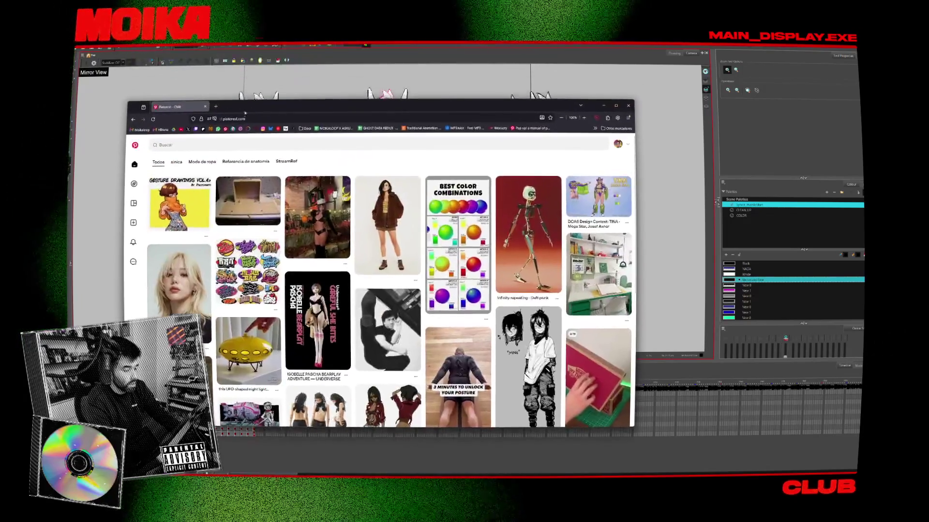
- Search Pinterest for 'krenz' and maximise the browser window
{"action": "left_click", "coordinate": [377, 145]}
{"action": "type", "text": "k"}
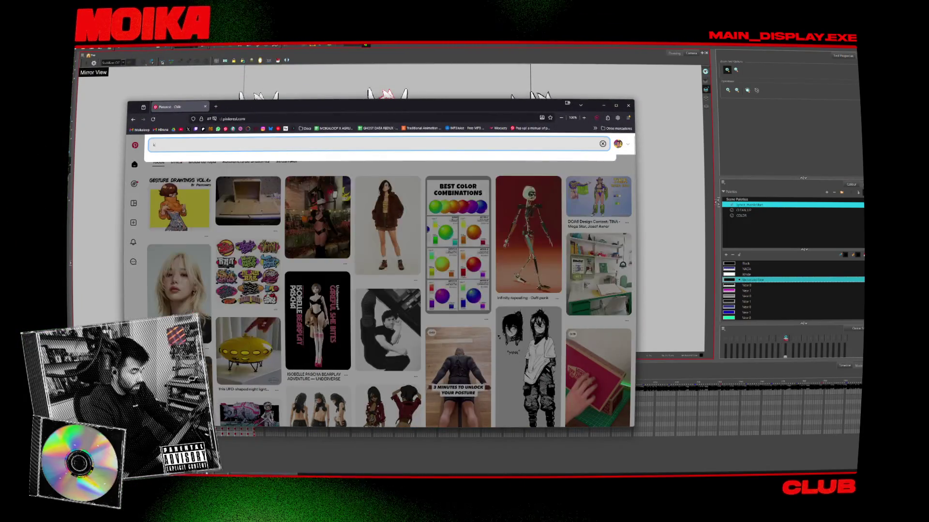
{"action": "type", "text": "renz"}
{"action": "key", "text": "Return"}
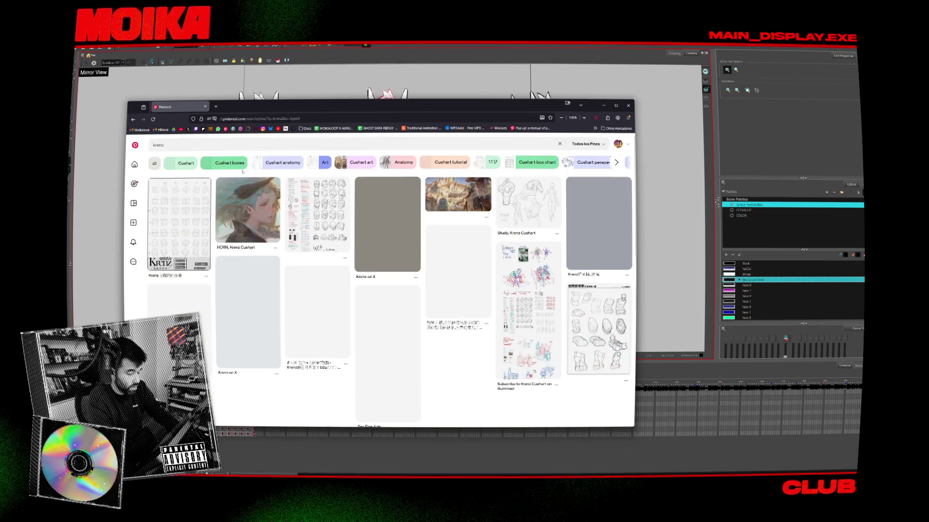
{"action": "left_click", "coordinate": [616, 105]}
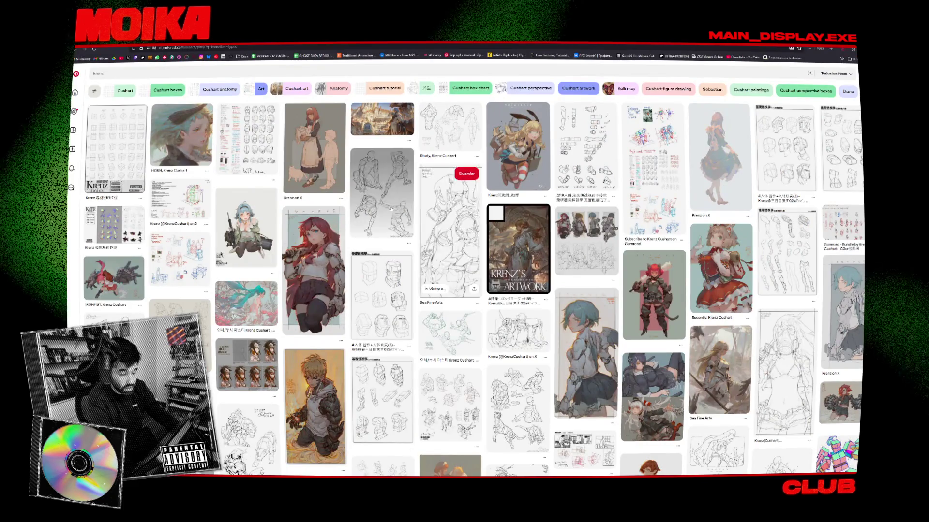
- Open the arm cylinder study, running-figure pose and cube-headed mannequin pins
{"action": "left_click", "coordinate": [585, 145]}
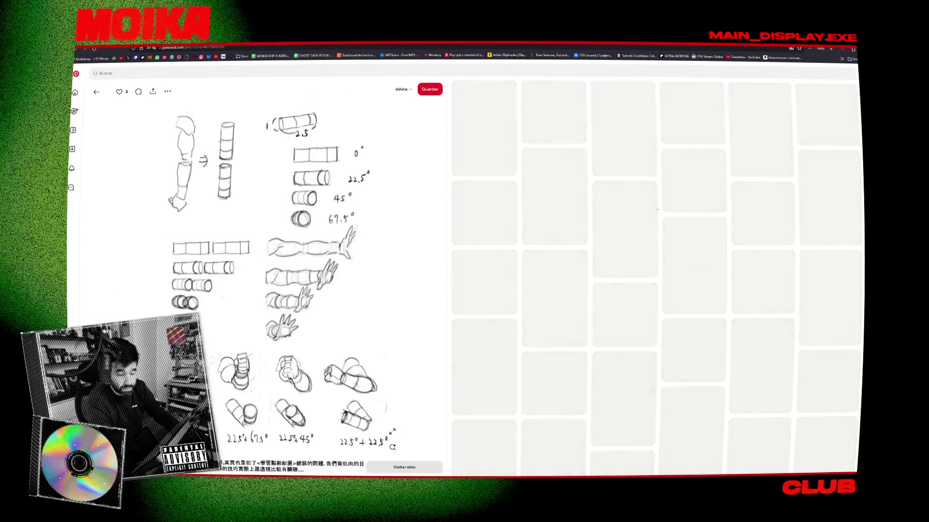
{"action": "scroll", "coordinate": [309, 290], "scroll_direction": "down", "scroll_amount": 1}
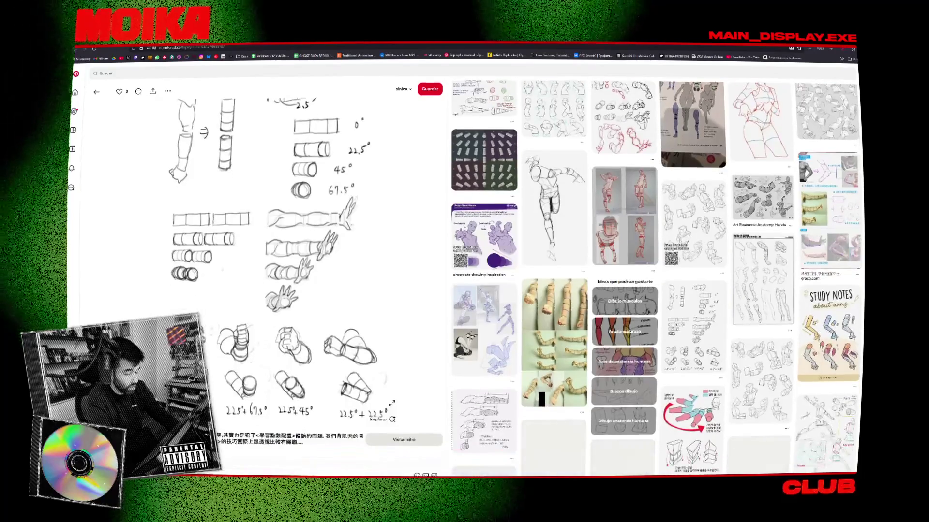
{"action": "scroll", "coordinate": [151, 256], "scroll_direction": "up", "scroll_amount": 1}
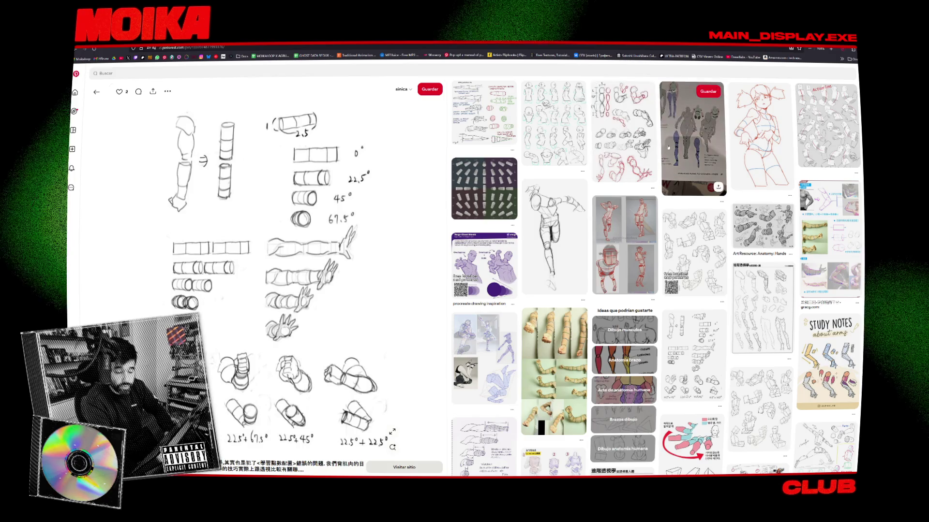
{"action": "left_click", "coordinate": [566, 223]}
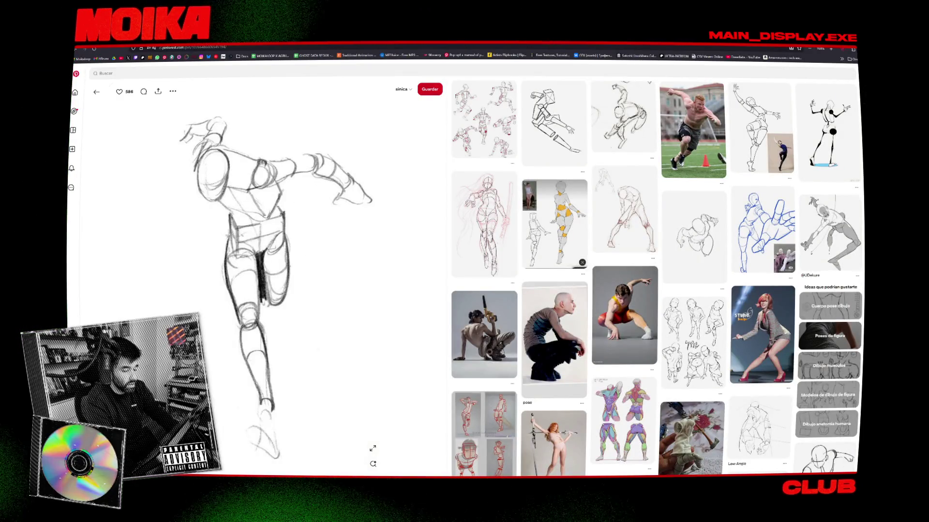
{"action": "left_click", "coordinate": [551, 123]}
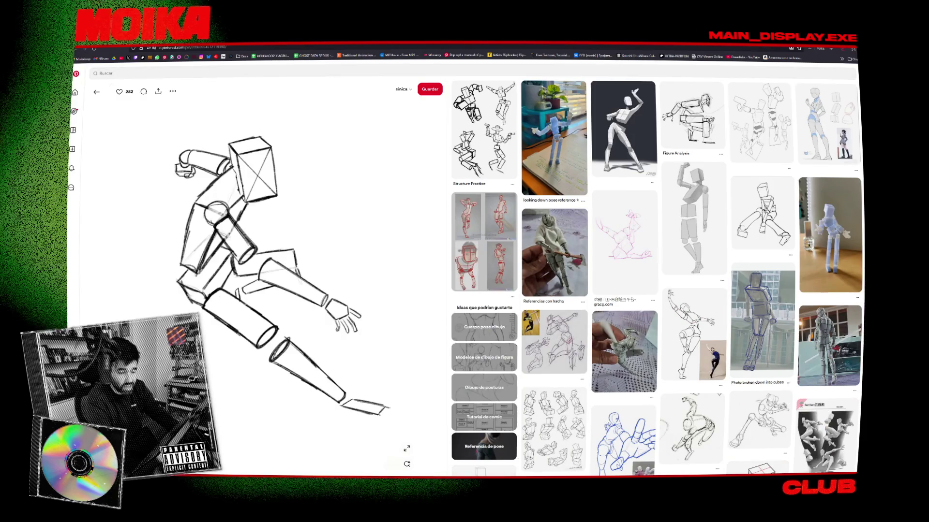
- Google 'krenz artist' in a new tab
{"action": "key", "text": "ctrl+t"}
{"action": "type", "text": "krenz artist"}
{"action": "key", "text": "Return"}
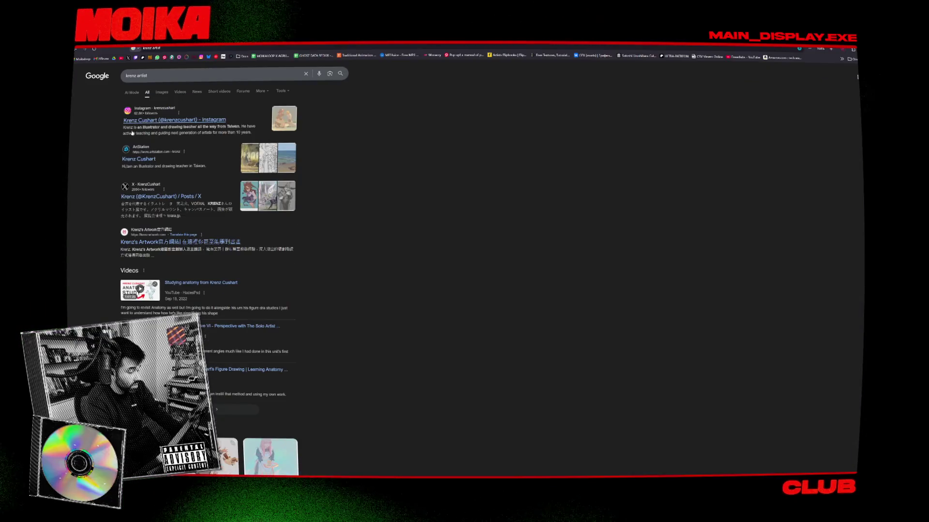
- Open the artist's Instagram profile from the results and scroll through the post grid
{"action": "left_click", "coordinate": [138, 121]}
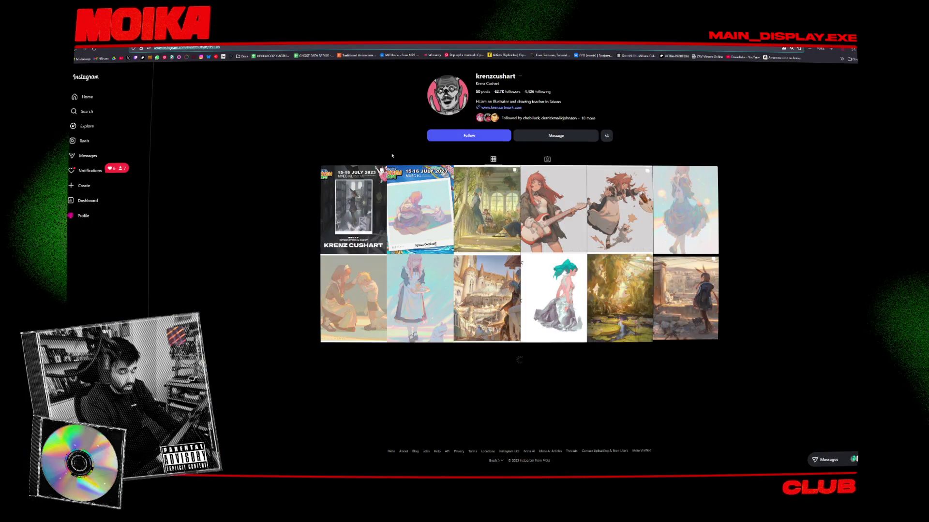
{"action": "scroll", "coordinate": [455, 125], "scroll_direction": "down", "scroll_amount": 2}
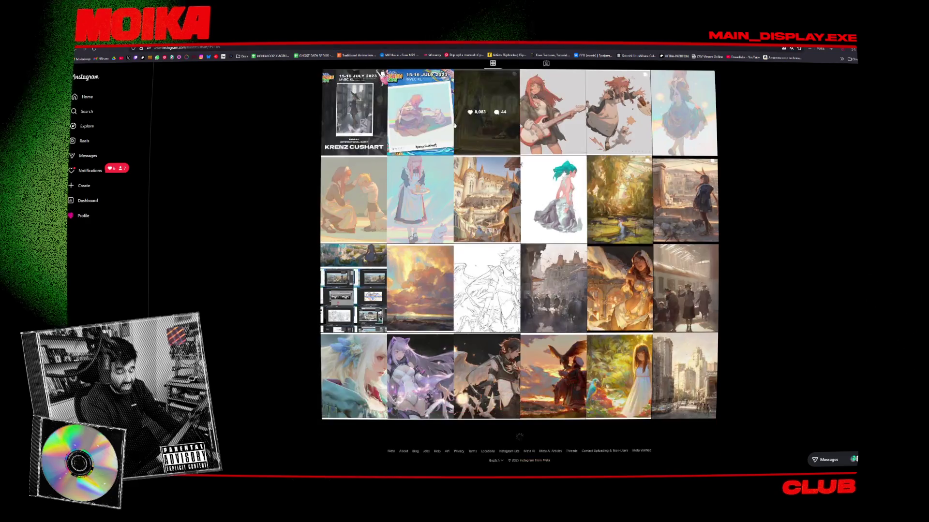
{"action": "scroll", "coordinate": [455, 126], "scroll_direction": "down", "scroll_amount": 10}
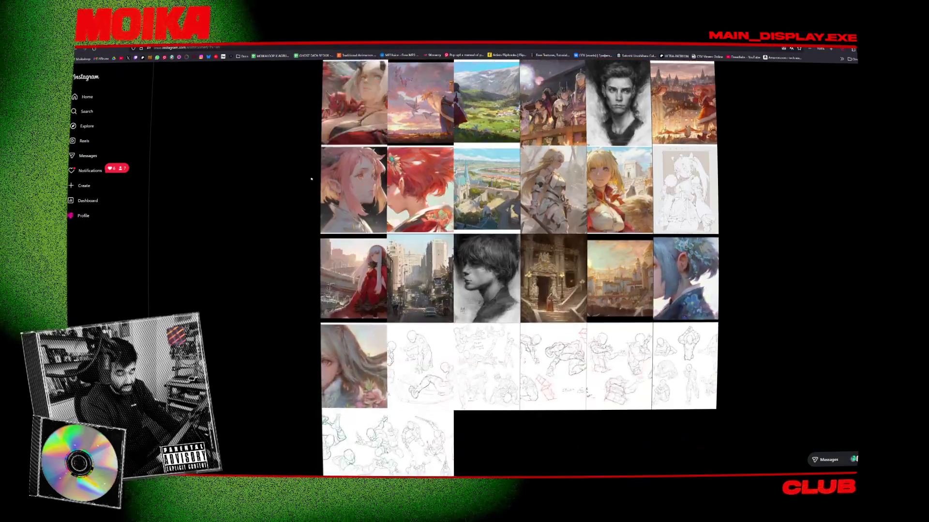
{"action": "scroll", "coordinate": [312, 179], "scroll_direction": "down", "scroll_amount": 2}
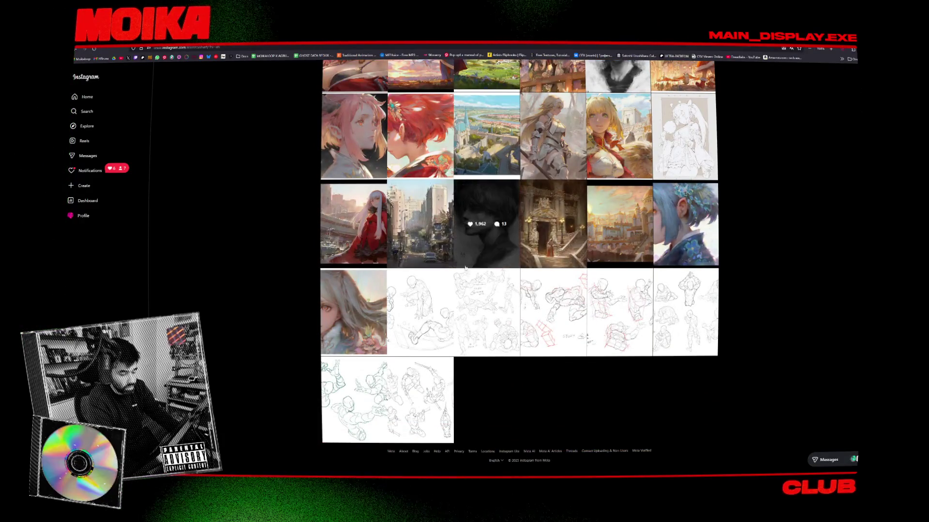
- View the gesture-study and crouching-figure sketch posts, then close back to the profile grid
{"action": "left_click", "coordinate": [481, 319]}
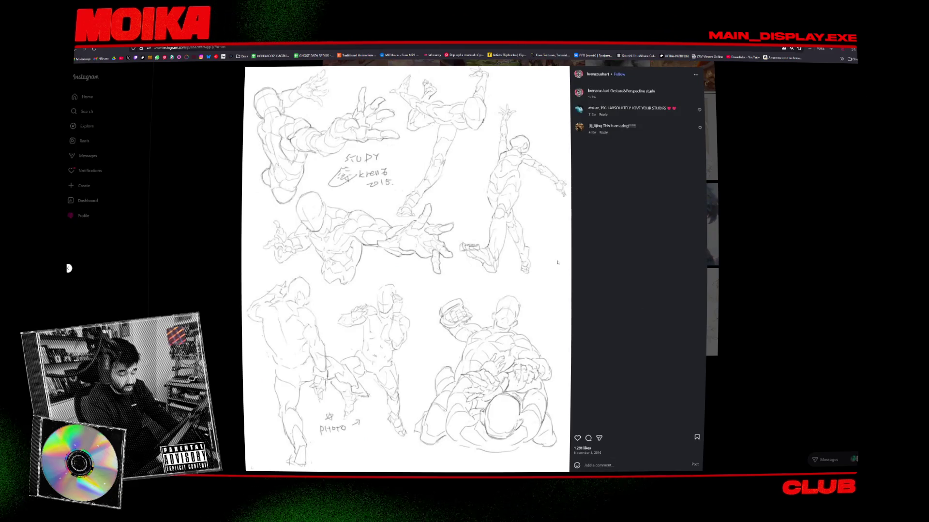
{"action": "left_click", "coordinate": [718, 256]}
{"action": "left_click", "coordinate": [497, 290]}
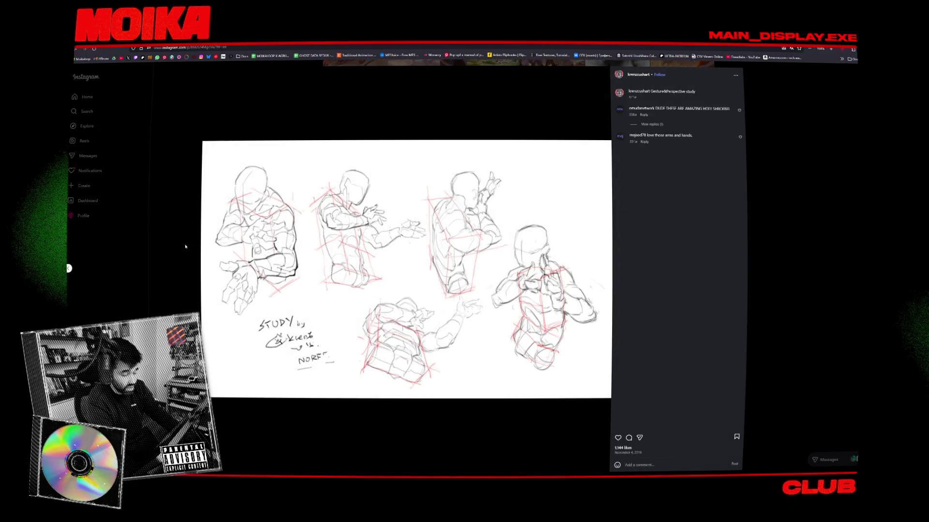
{"action": "left_click", "coordinate": [186, 247]}
{"action": "left_click", "coordinate": [544, 312]}
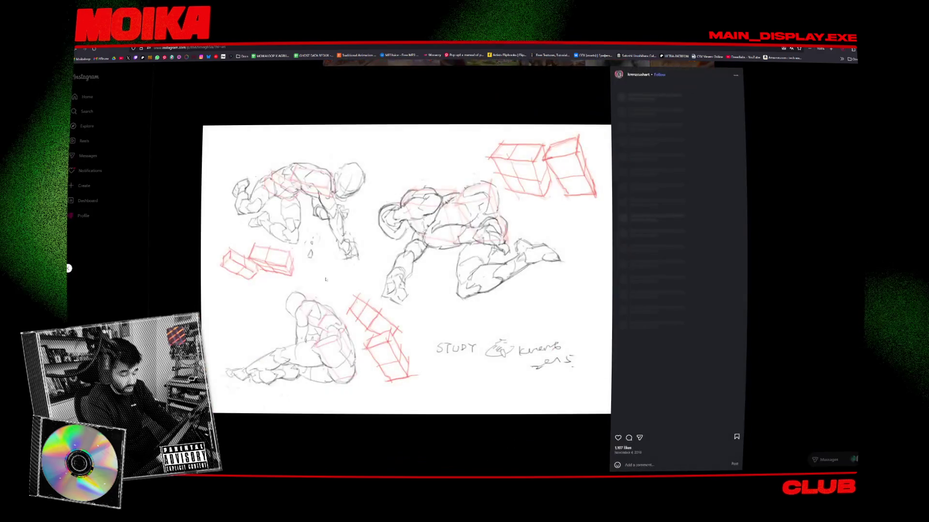
{"action": "left_click", "coordinate": [178, 283]}
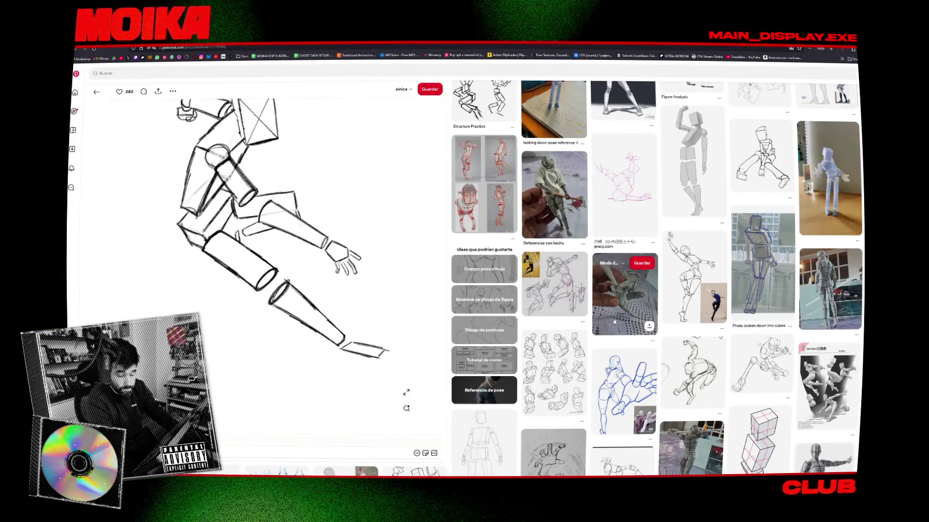
- Scroll the pin page, open the box-and-cylinder mannequin sketch pin, then switch back to Harmony
{"action": "scroll", "coordinate": [501, 345], "scroll_direction": "down", "scroll_amount": 2}
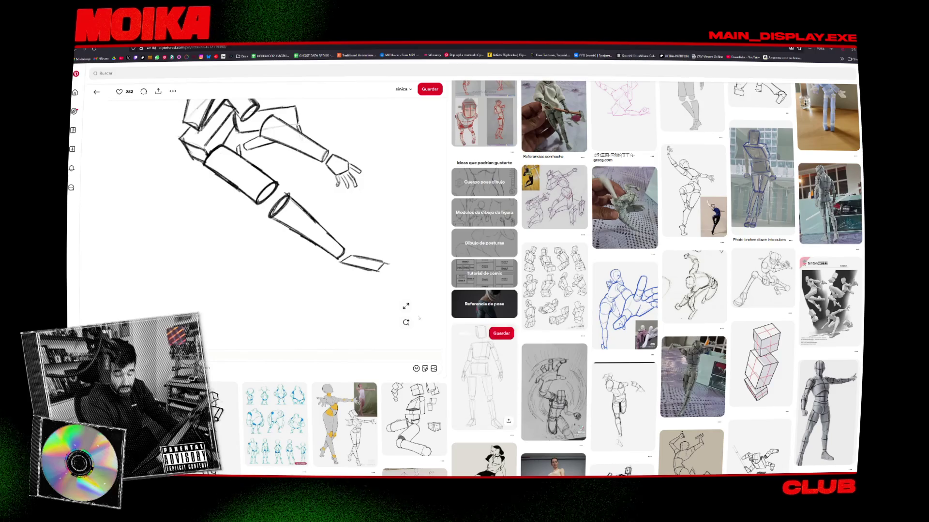
{"action": "scroll", "coordinate": [447, 330], "scroll_direction": "down", "scroll_amount": 2}
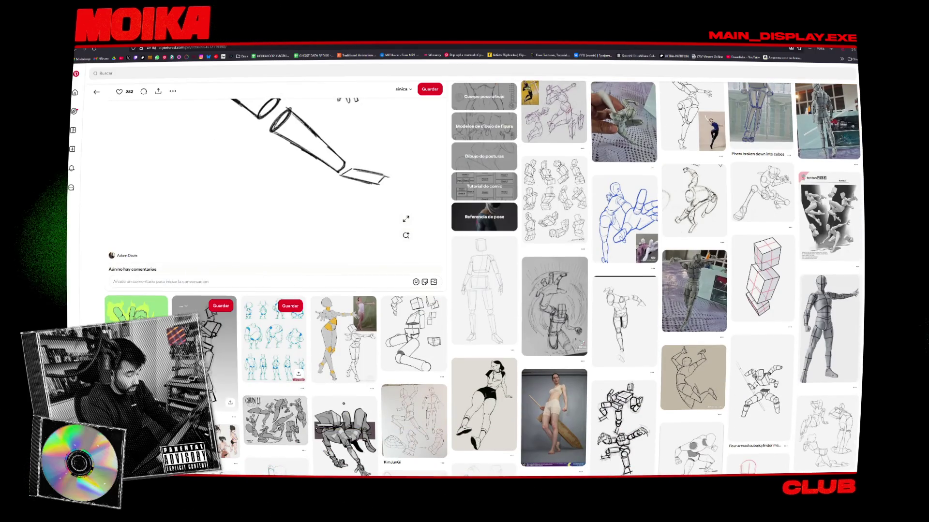
{"action": "scroll", "coordinate": [447, 329], "scroll_direction": "down", "scroll_amount": 2}
{"action": "scroll", "coordinate": [447, 330], "scroll_direction": "down", "scroll_amount": 3}
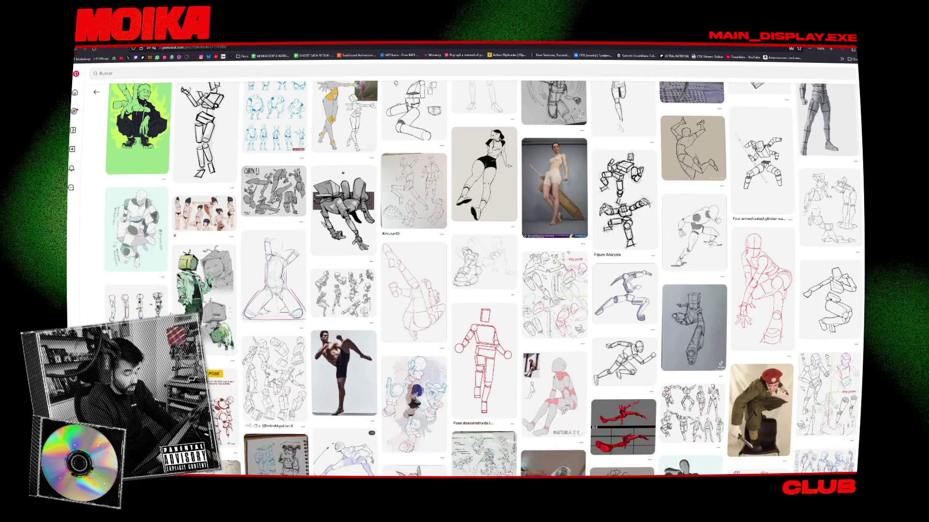
{"action": "left_click", "coordinate": [735, 294]}
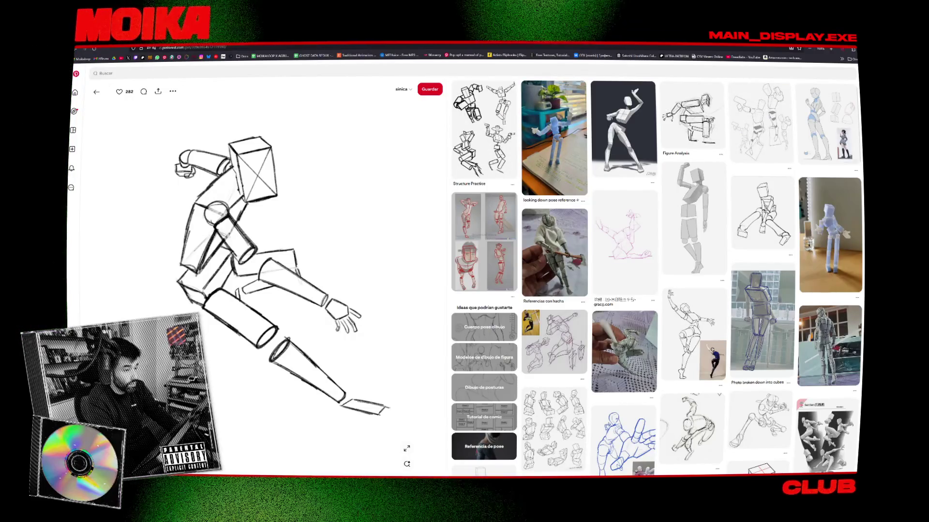
{"action": "key", "text": "alt+Tab"}
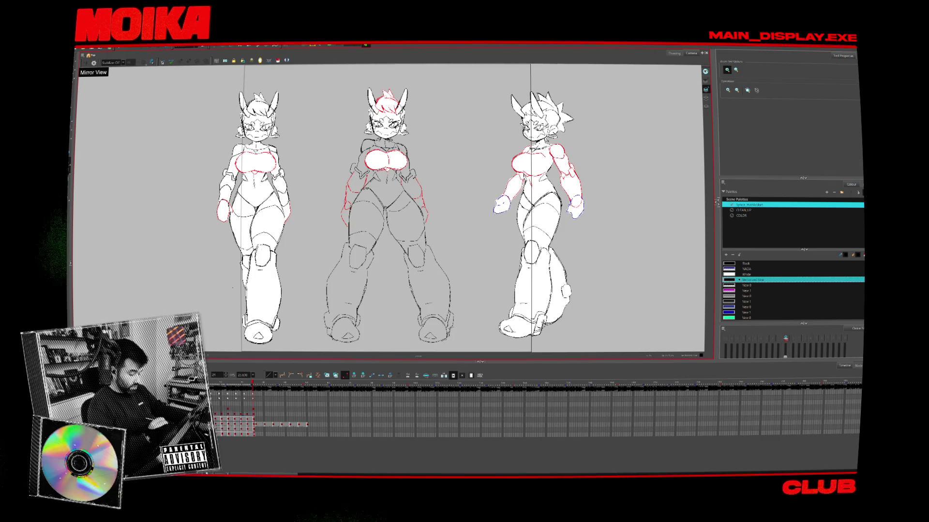
{"action": "scroll", "coordinate": [401, 118], "scroll_direction": "up", "scroll_amount": 3}
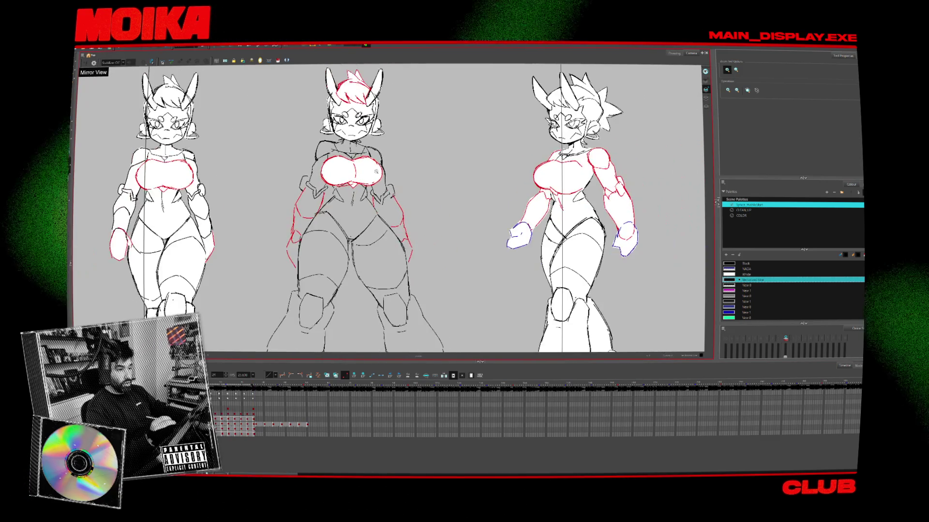
{"action": "scroll", "coordinate": [402, 118], "scroll_direction": "up", "scroll_amount": 5}
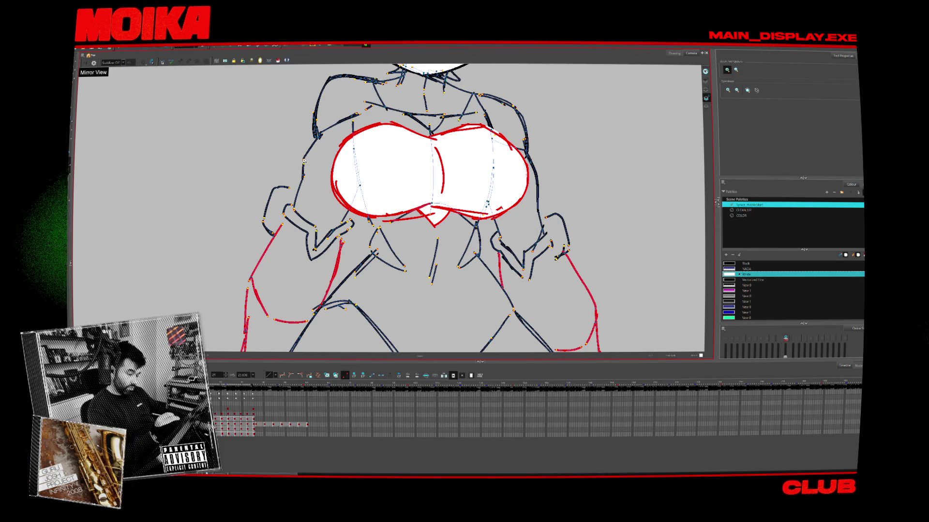
{"action": "scroll", "coordinate": [304, 161], "scroll_direction": "down", "scroll_amount": 4}
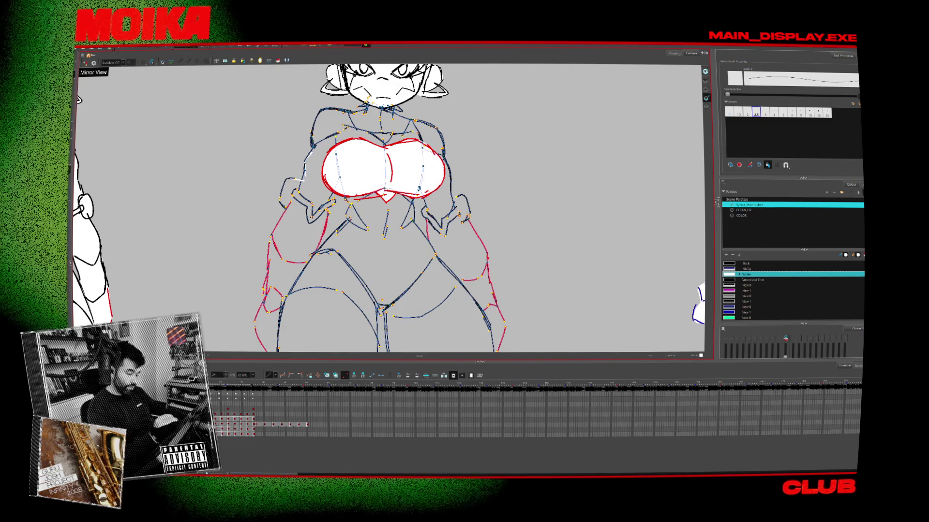
{"action": "scroll", "coordinate": [387, 208], "scroll_direction": "down", "scroll_amount": 2}
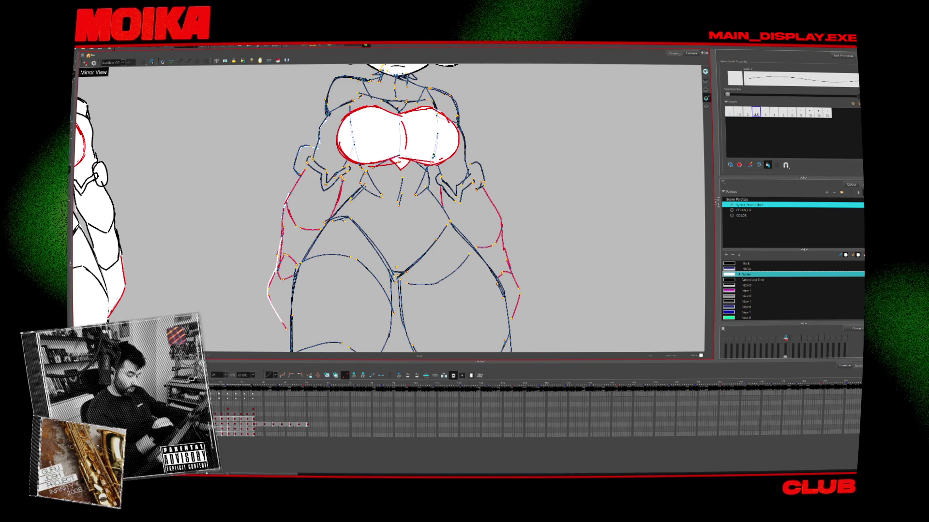
{"action": "scroll", "coordinate": [296, 153], "scroll_direction": "down", "scroll_amount": 5}
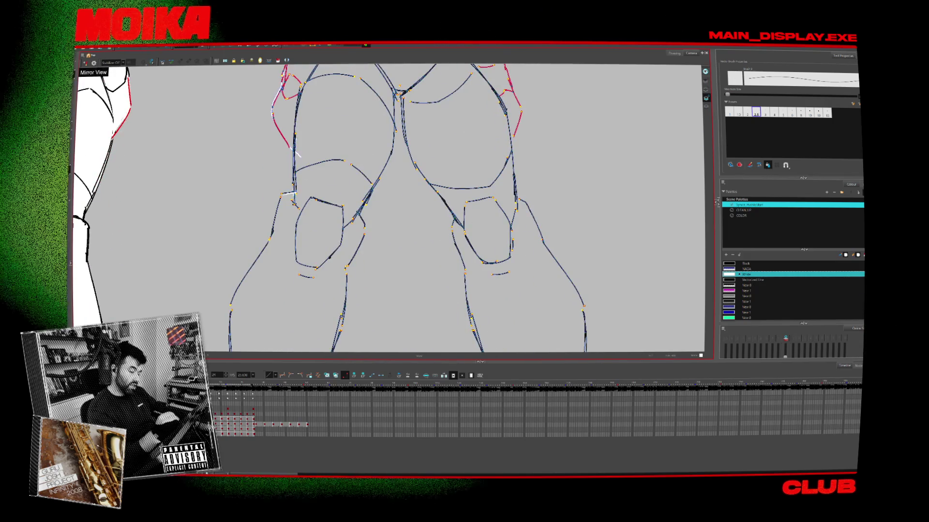
{"action": "left_click_drag", "start_coordinate": [297, 153], "coordinate": [315, 121]}
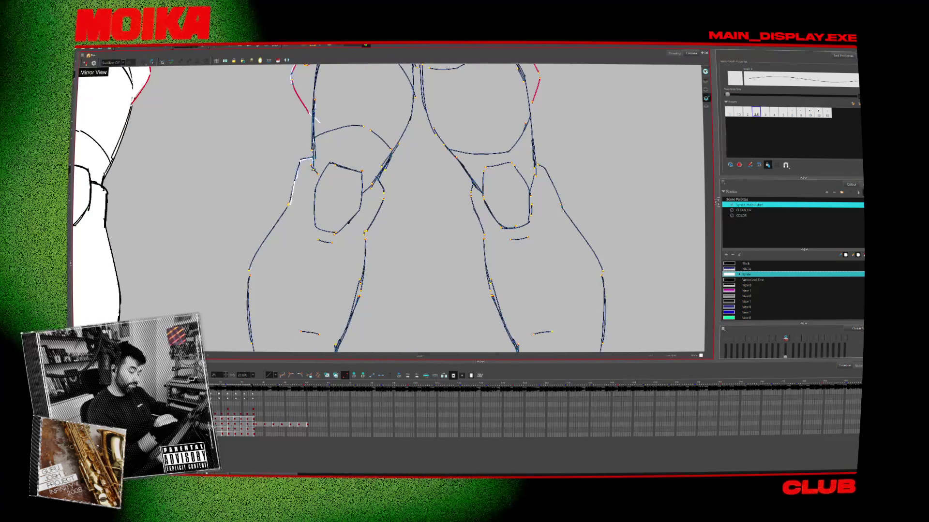
{"action": "left_click_drag", "start_coordinate": [310, 271], "coordinate": [339, 144]}
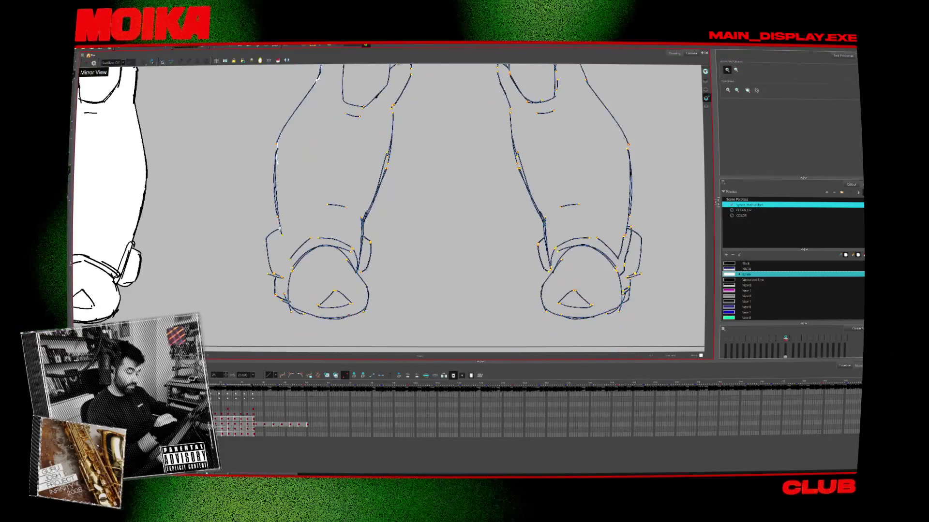
{"action": "key", "text": "2"}
{"action": "key", "text": "2"}
{"action": "key", "text": "2"}
{"action": "key", "text": "alt+b"}
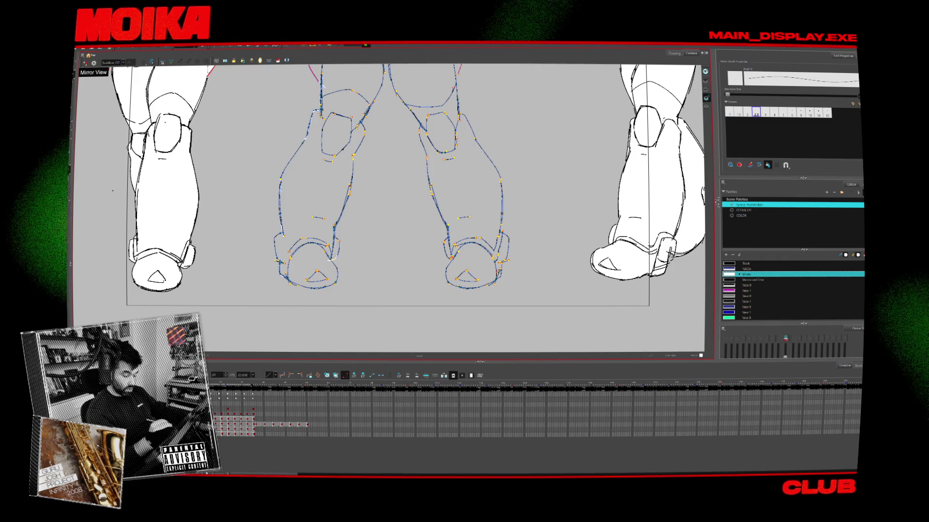
{"action": "key", "text": "2"}
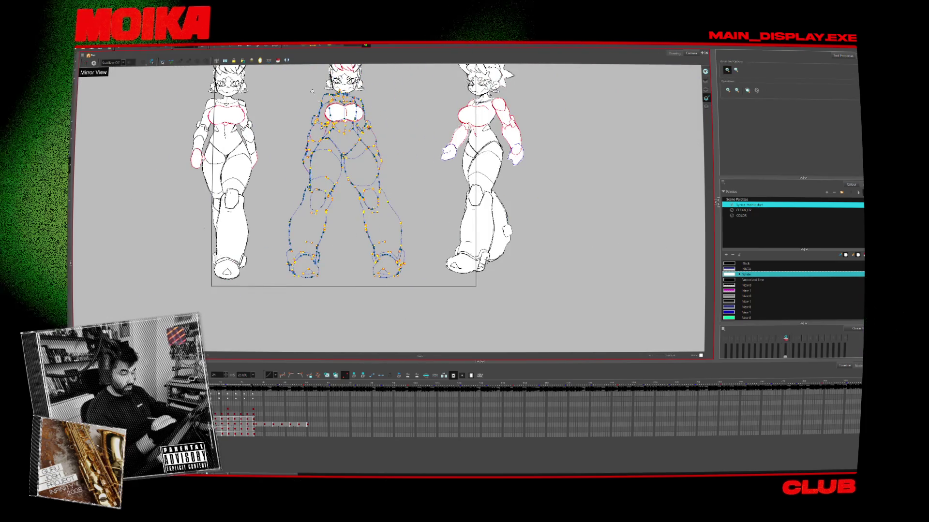
- Recentre and zoom out on the figures, try a white fill on the middle figure's leg, then undo it
{"action": "left_click_drag", "start_coordinate": [406, 283], "coordinate": [400, 291]}
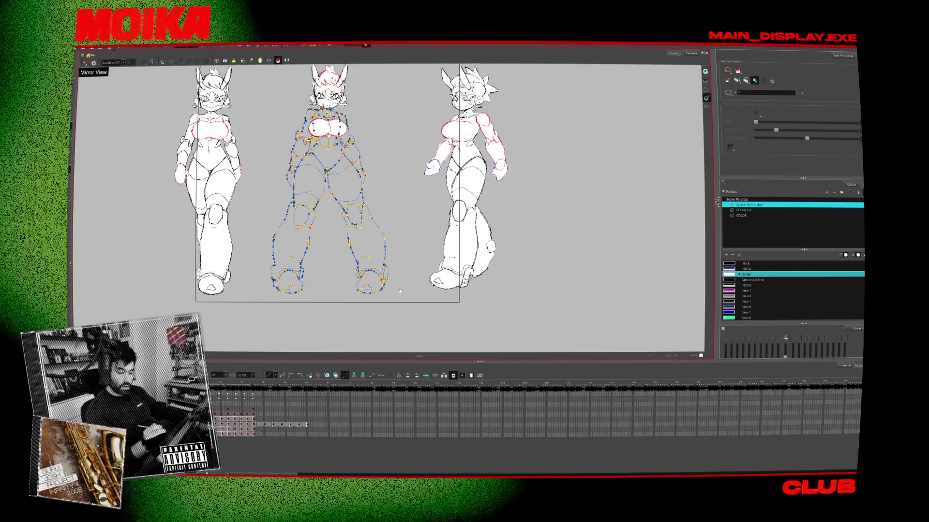
{"action": "key", "text": "2"}
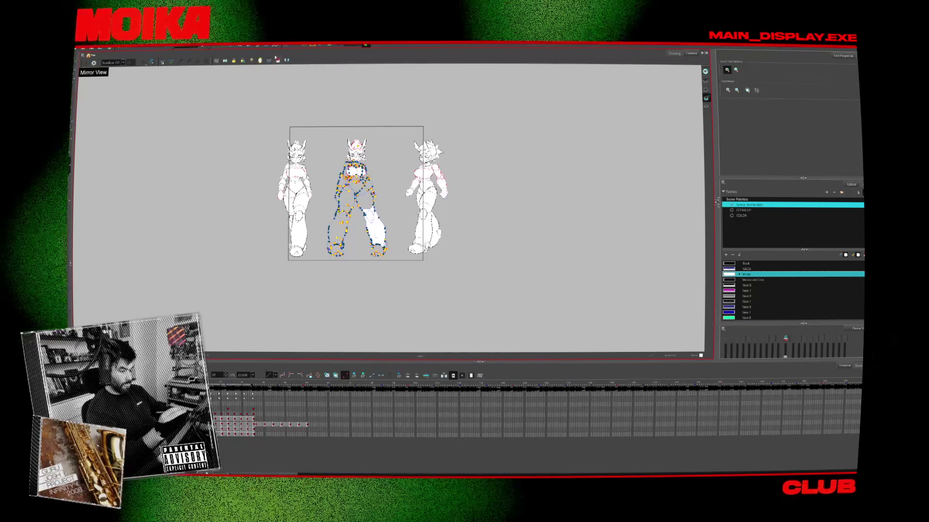
{"action": "key", "text": "alt+i"}
{"action": "left_click", "coordinate": [339, 231]}
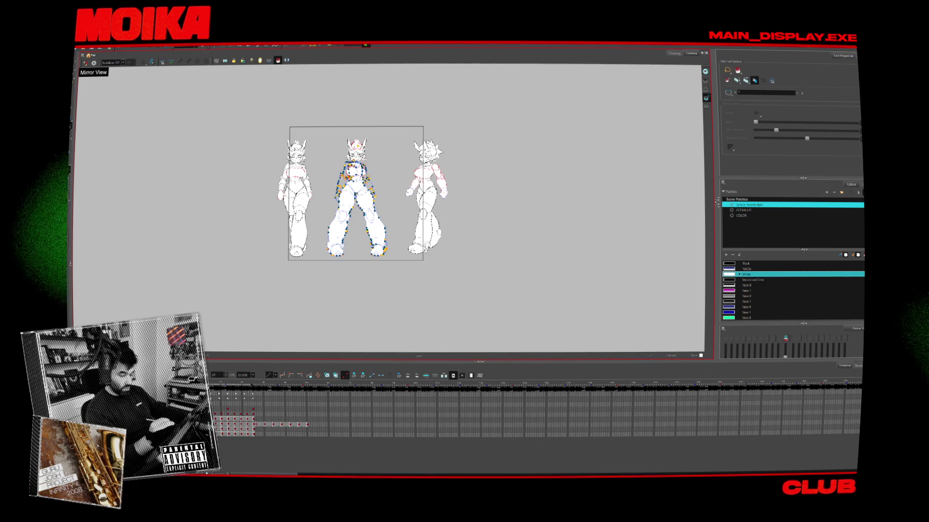
{"action": "key", "text": "ctrl+z"}
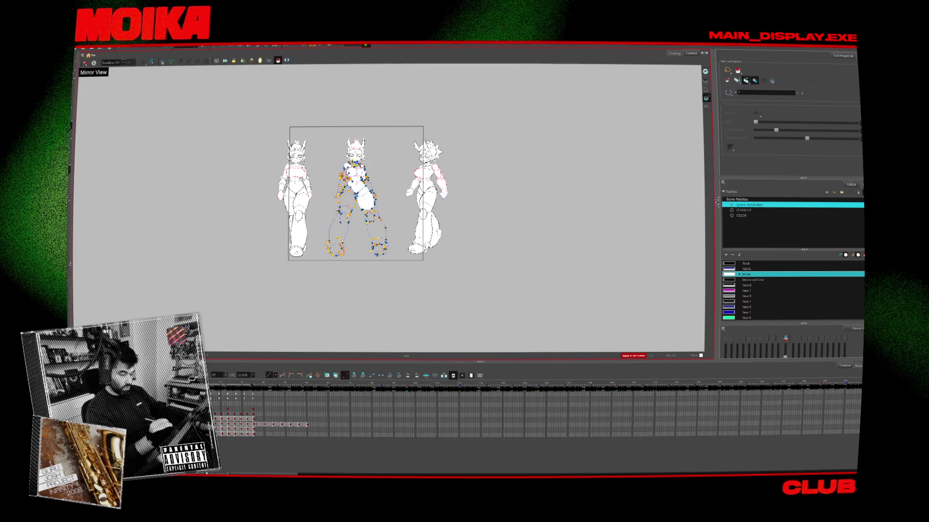
- Fill the middle figure's leg, thigh, foot and torso areas with white, then check neighbouring frames
{"action": "left_click", "coordinate": [377, 249]}
{"action": "left_click", "coordinate": [339, 231]}
{"action": "left_click", "coordinate": [348, 199]}
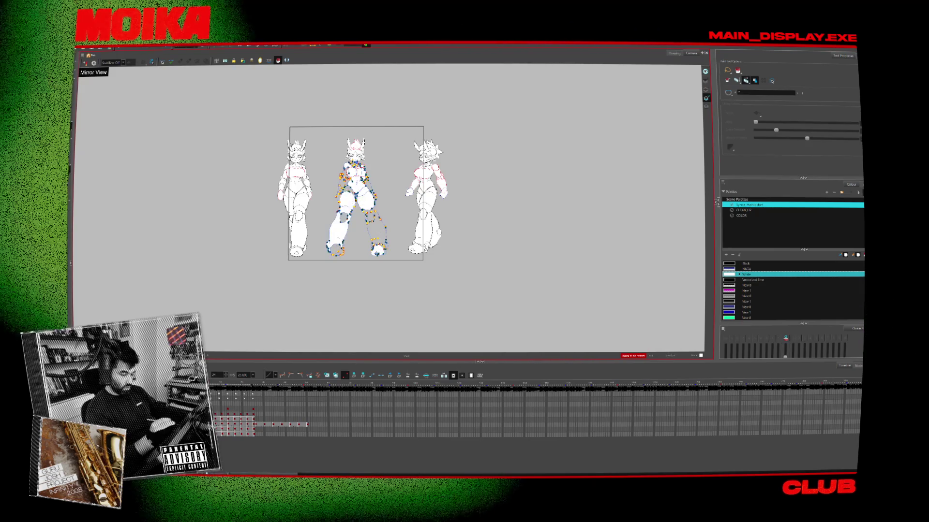
{"action": "left_click", "coordinate": [340, 189]}
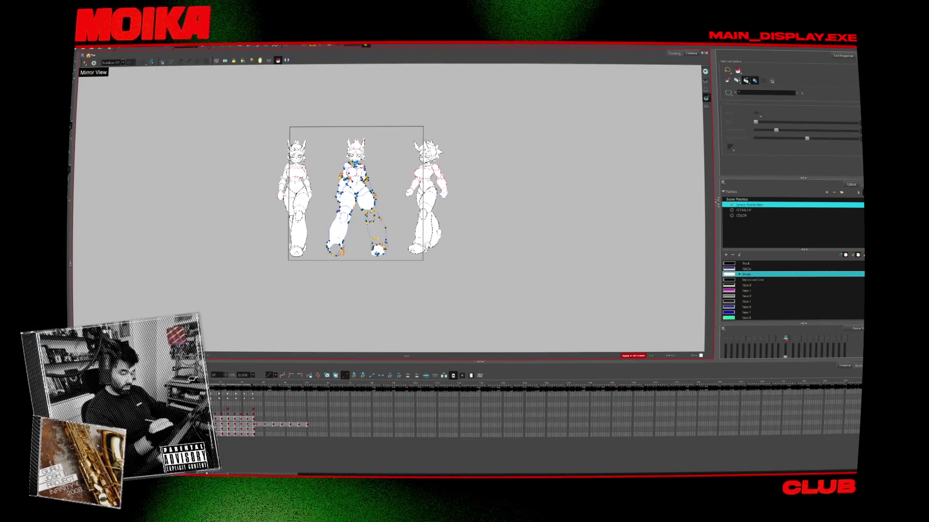
{"action": "left_click", "coordinate": [353, 165]}
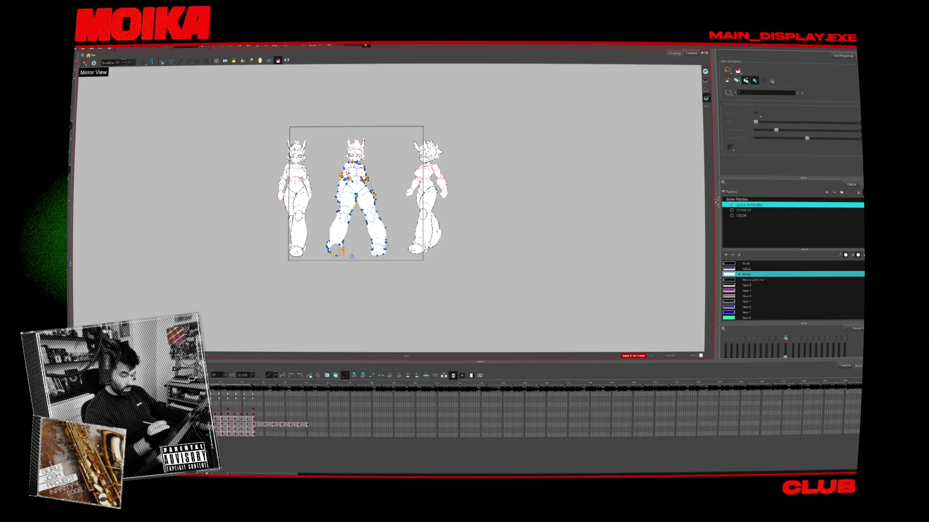
{"action": "key", "text": "."}
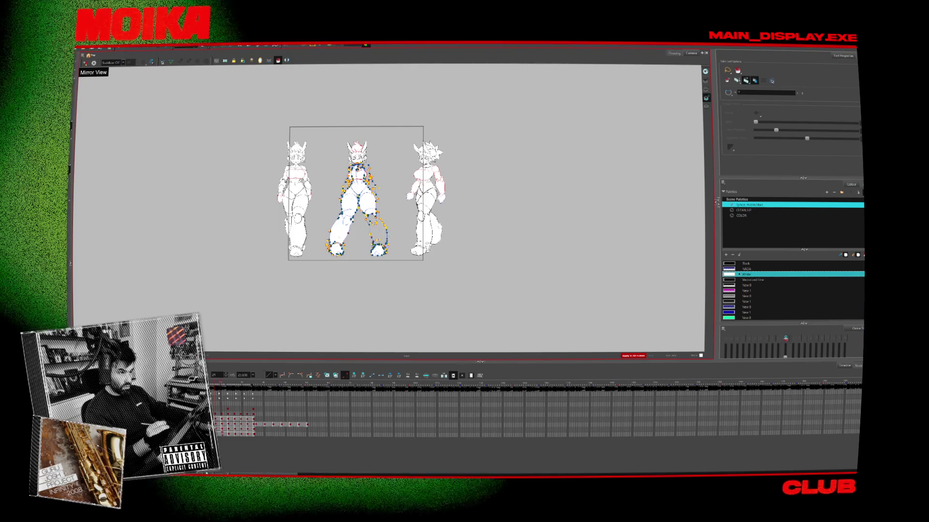
{"action": "key", "text": "."}
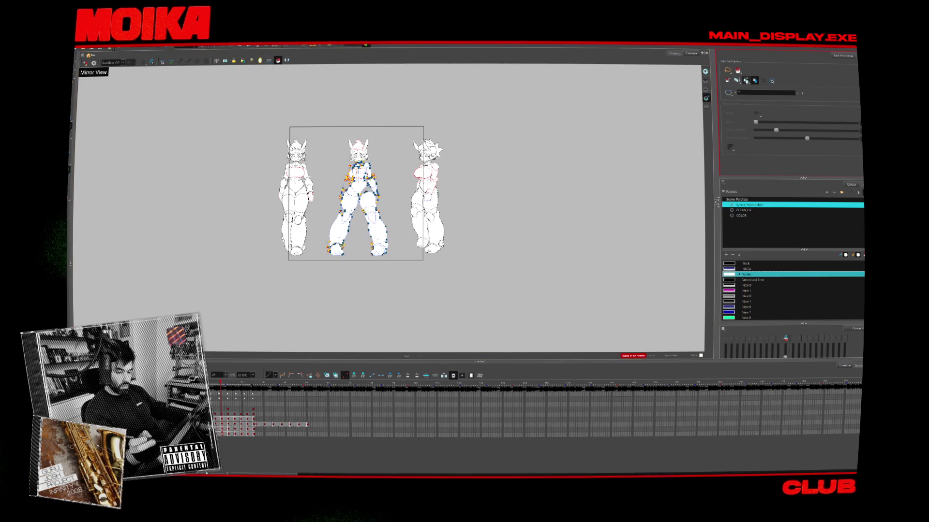
{"action": "scroll", "coordinate": [362, 203], "scroll_direction": "up", "scroll_amount": 5}
{"action": "key", "text": "alt+b"}
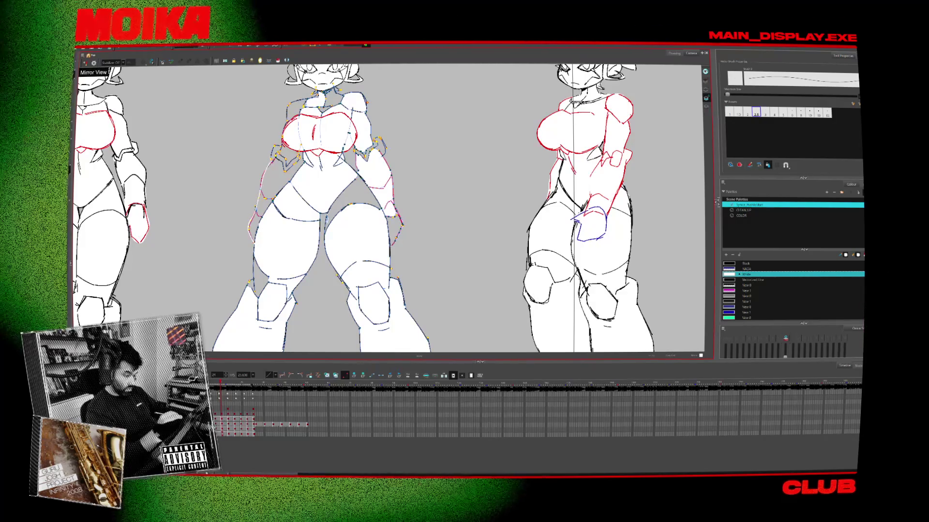
- Compare the middle figure's lower legs and boots across neighbouring drawings, panning to frame the legs
{"action": "key", "text": "period"}
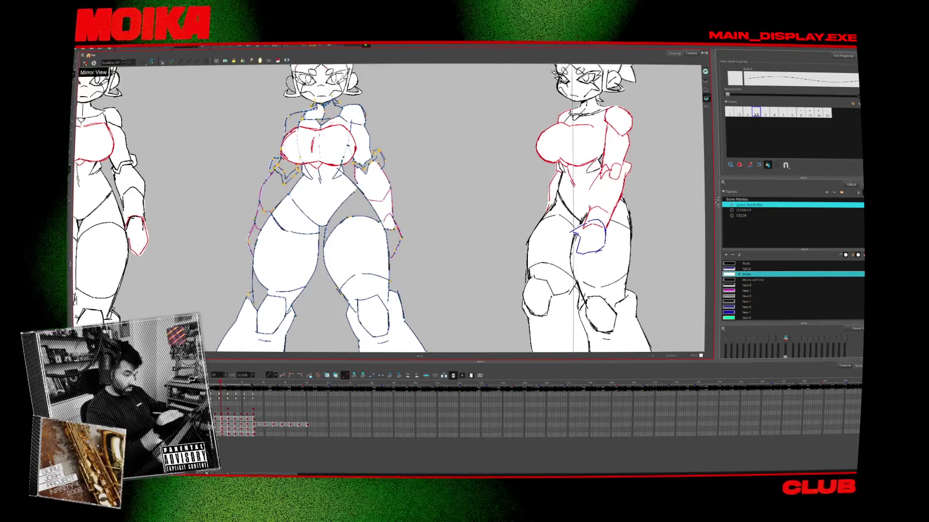
{"action": "key", "text": "period"}
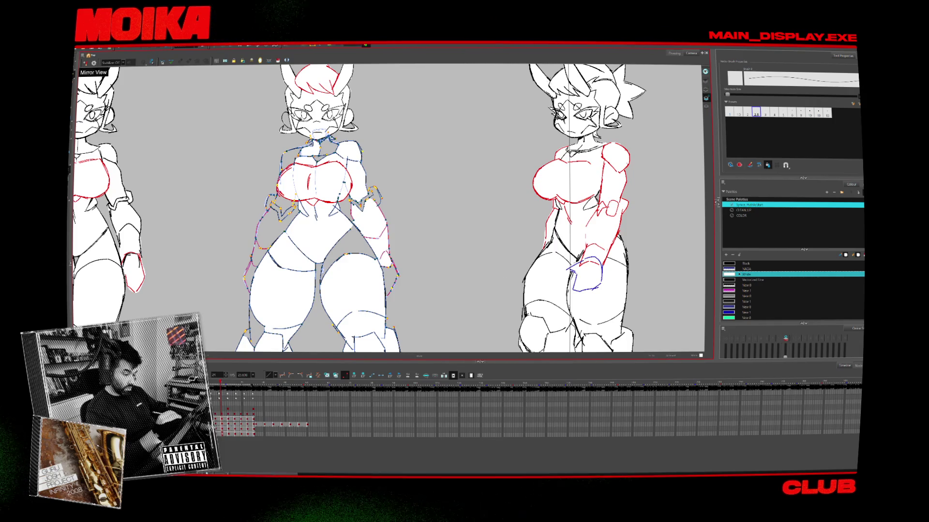
{"action": "key", "text": "period"}
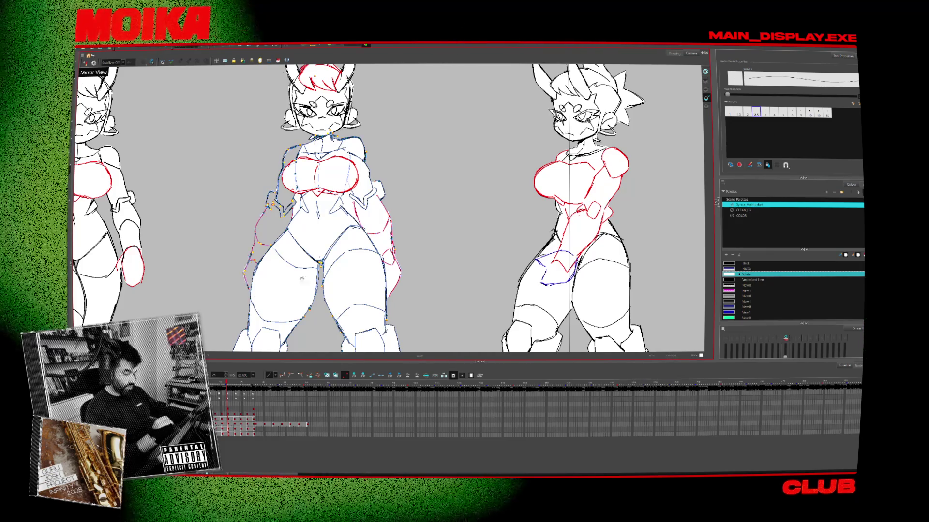
{"action": "scroll", "coordinate": [389, 208], "scroll_direction": "down", "scroll_amount": 5}
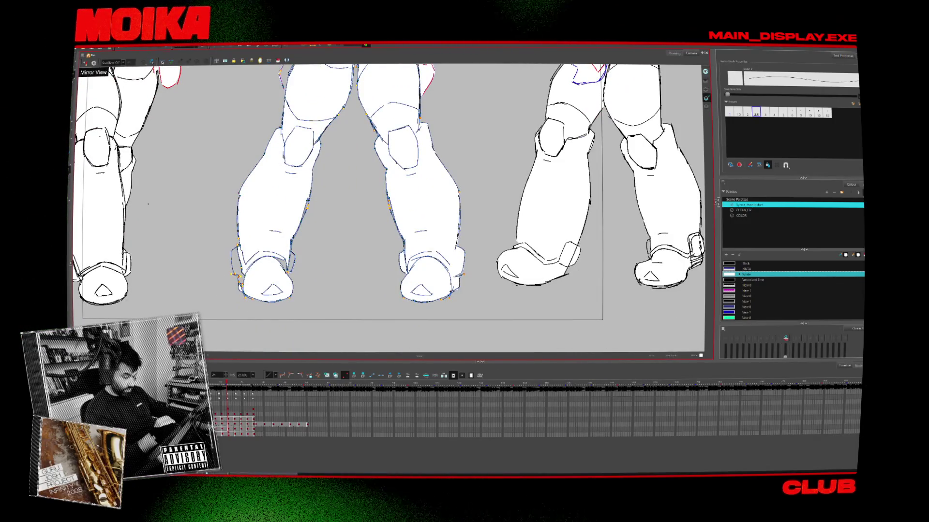
{"action": "key", "text": "period"}
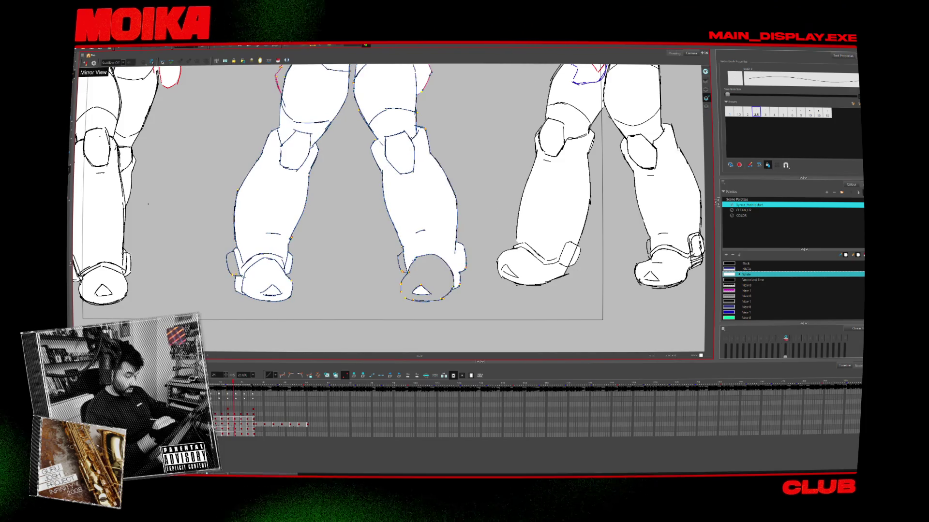
{"action": "key", "text": "comma"}
{"action": "key", "text": "comma"}
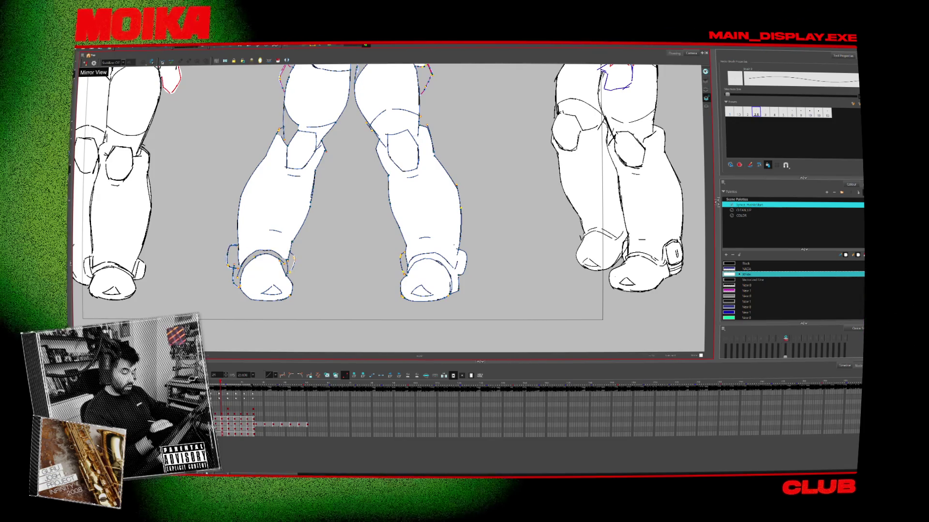
{"action": "key", "text": "comma"}
{"action": "key", "text": "comma"}
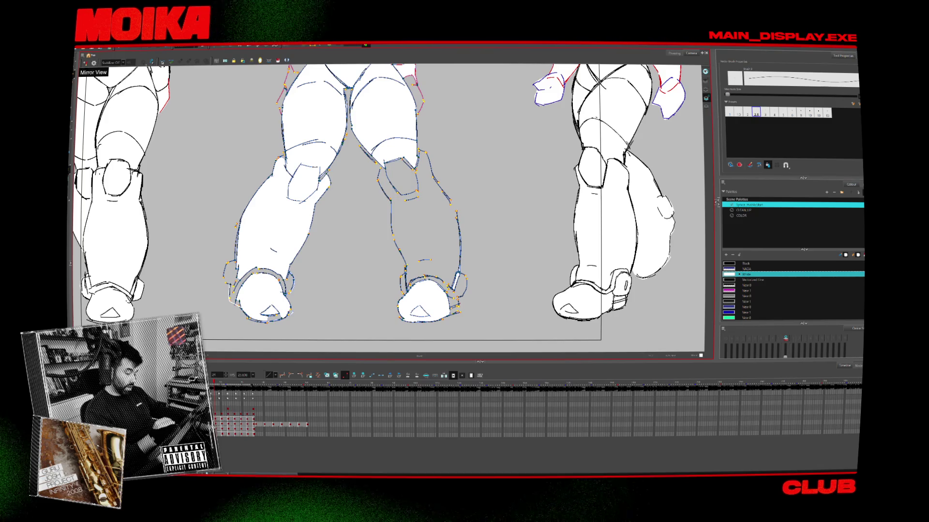
{"action": "left_click_drag", "start_coordinate": [450, 266], "coordinate": [441, 269]}
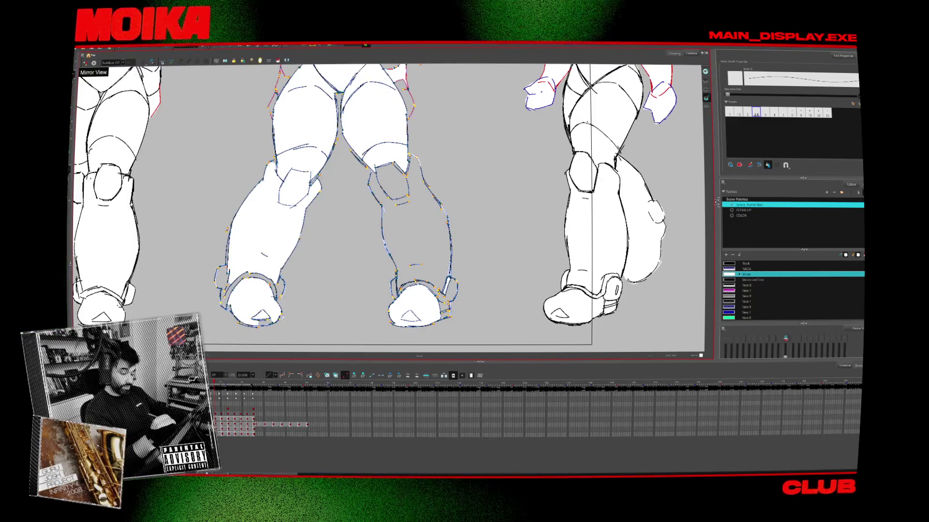
{"action": "scroll", "coordinate": [449, 301], "scroll_direction": "up", "scroll_amount": 3}
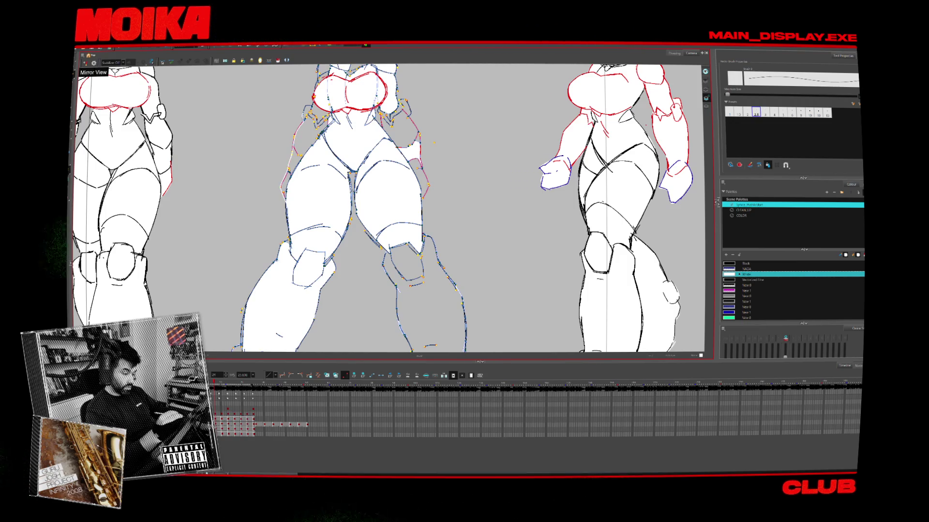
- Flip through the middle figure's drawings and poses, with the Select tool active for strokes
{"action": "scroll", "coordinate": [390, 208], "scroll_direction": "up", "scroll_amount": 3}
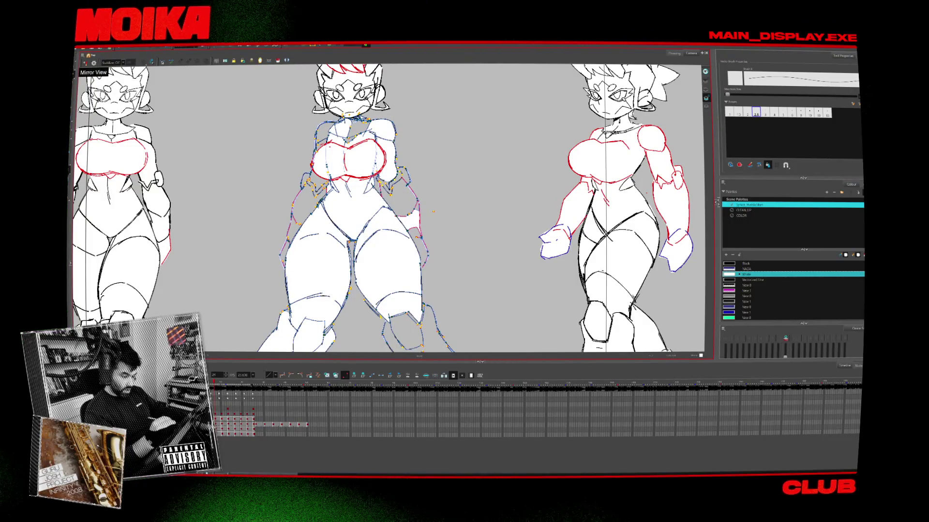
{"action": "key", "text": "."}
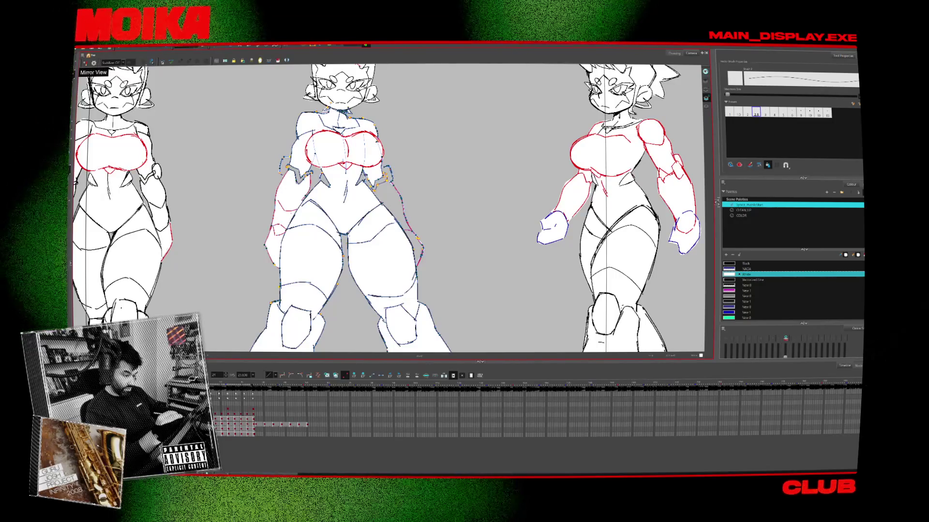
{"action": "key", "text": "ctrl+z"}
{"action": "key", "text": "alt+q"}
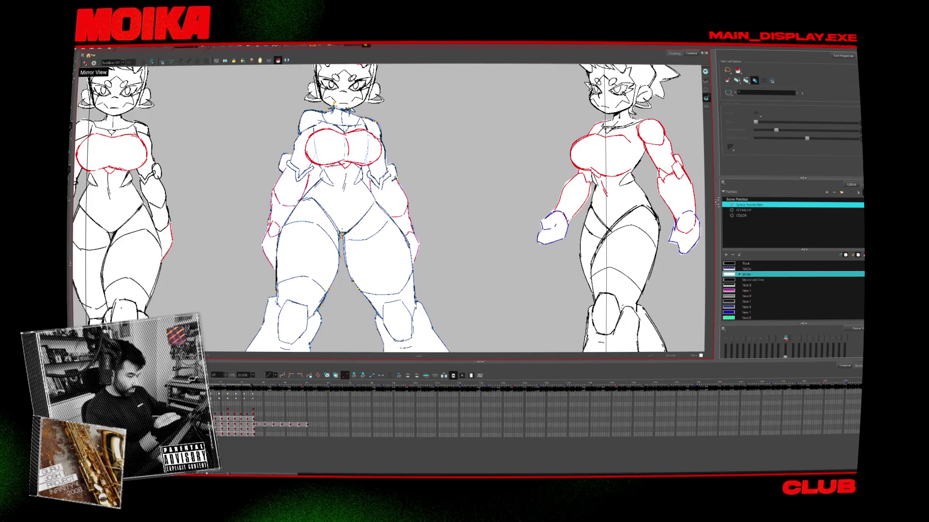
{"action": "key", "text": "ctrl+z"}
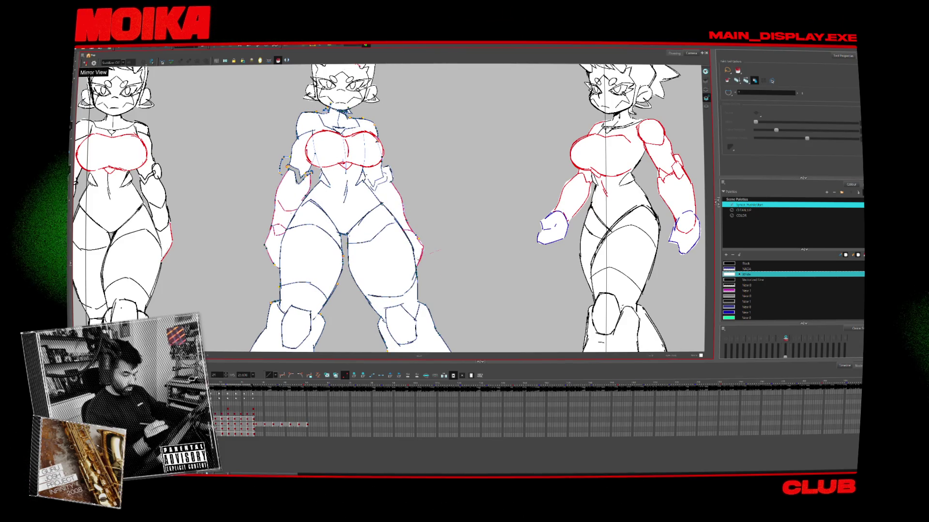
{"action": "key", "text": "ctrl+z"}
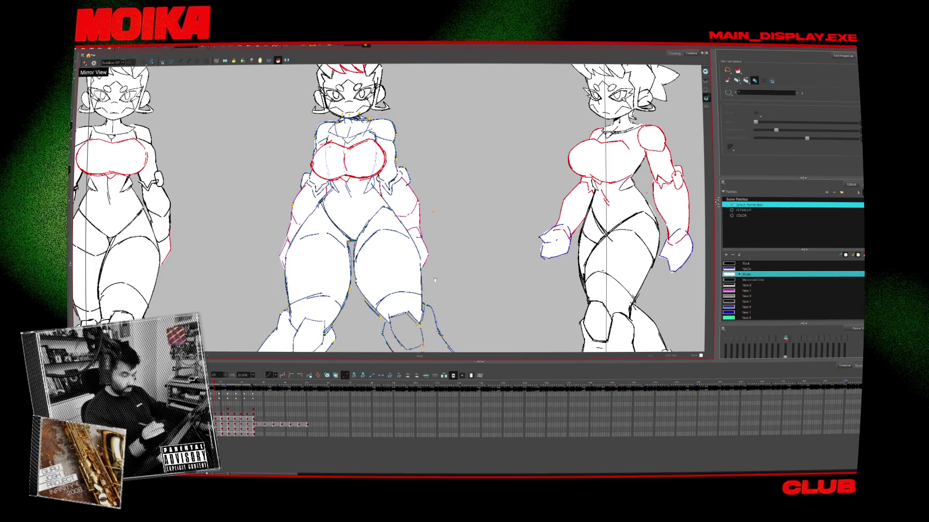
- Advance frames of the legs, alternating Brush and Select to refine the leg strokes
{"action": "scroll", "coordinate": [434, 280], "scroll_direction": "down", "scroll_amount": 5}
{"action": "scroll", "coordinate": [338, 232], "scroll_direction": "up", "scroll_amount": 3}
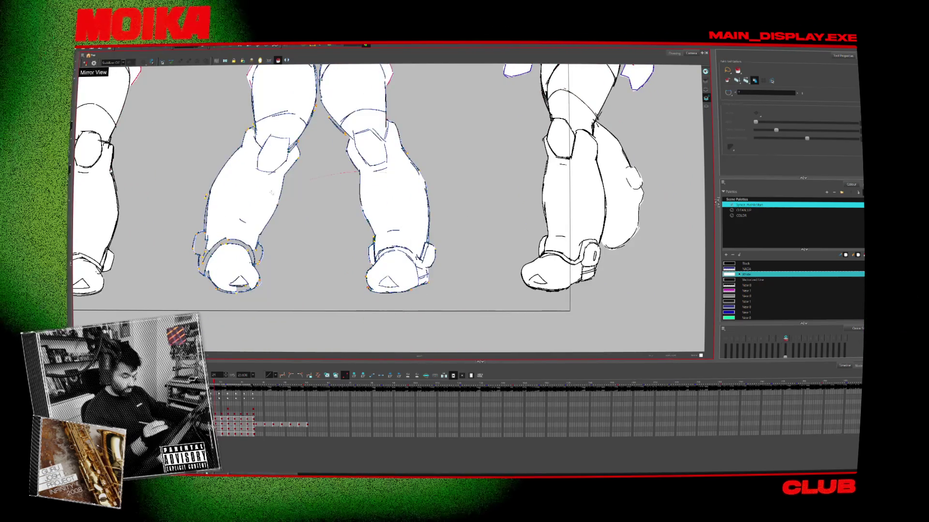
{"action": "key", "text": "period"}
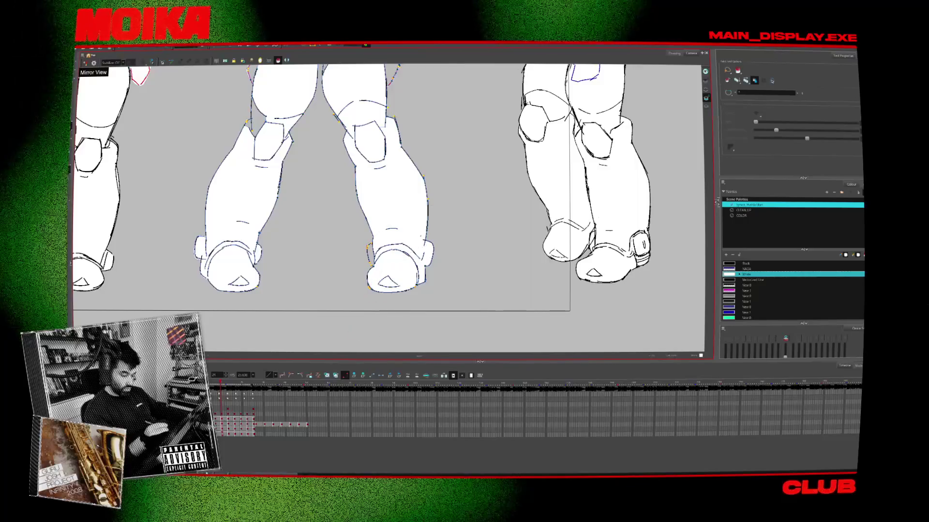
{"action": "key", "text": "alt+b"}
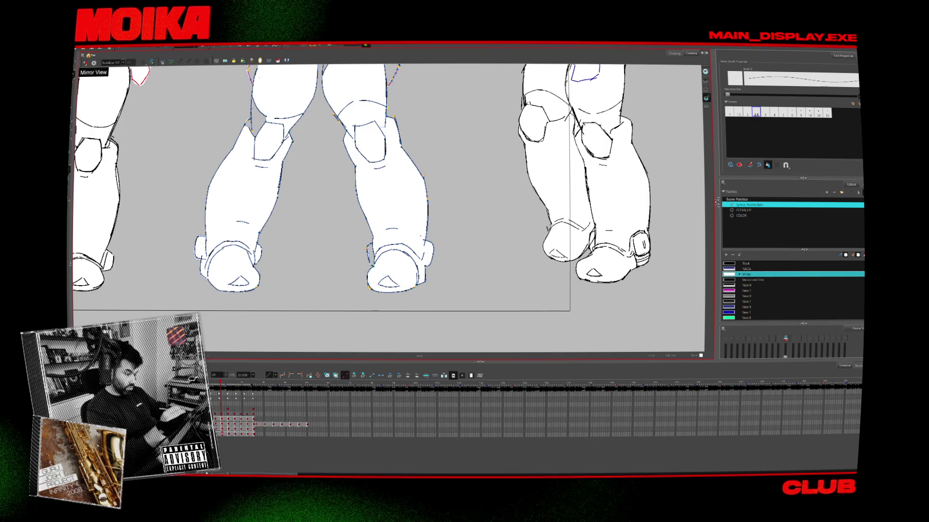
{"action": "key", "text": "alt+s"}
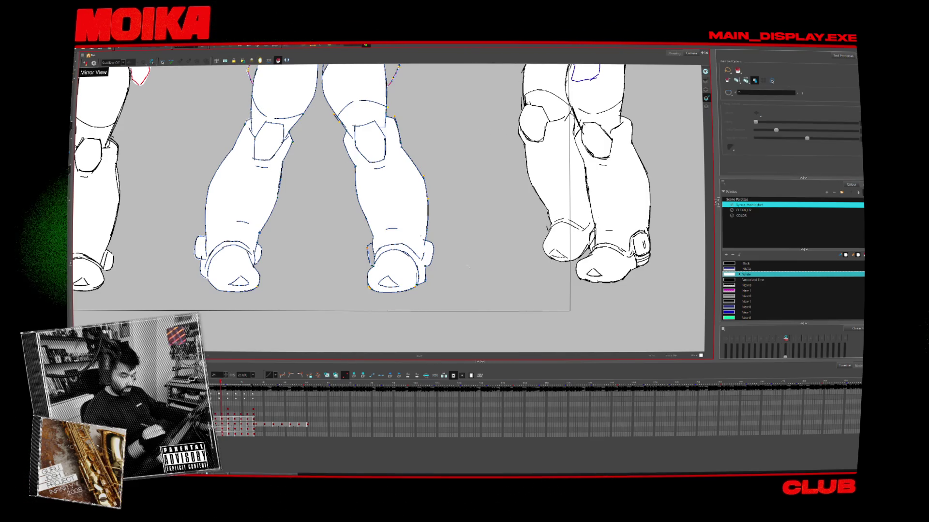
{"action": "scroll", "coordinate": [404, 213], "scroll_direction": "up", "scroll_amount": 5}
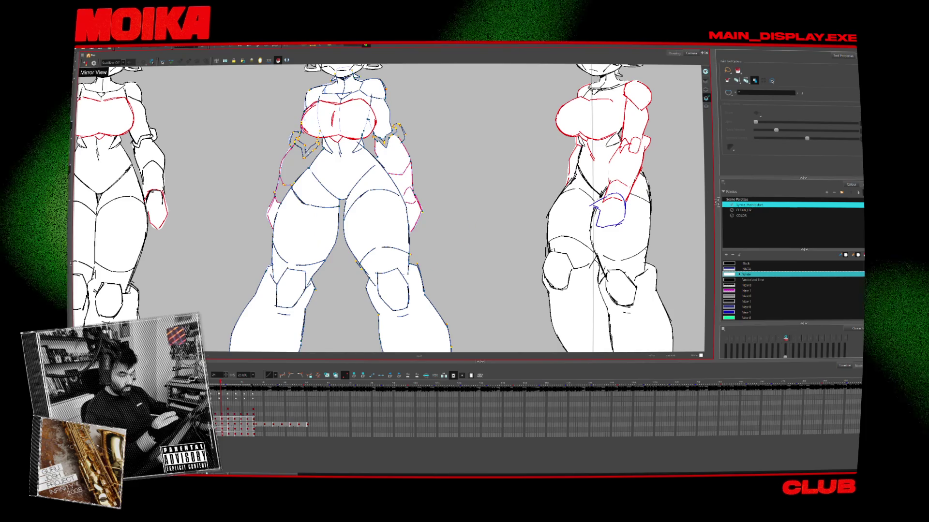
{"action": "scroll", "coordinate": [404, 212], "scroll_direction": "up", "scroll_amount": 1}
{"action": "key", "text": "alt+b"}
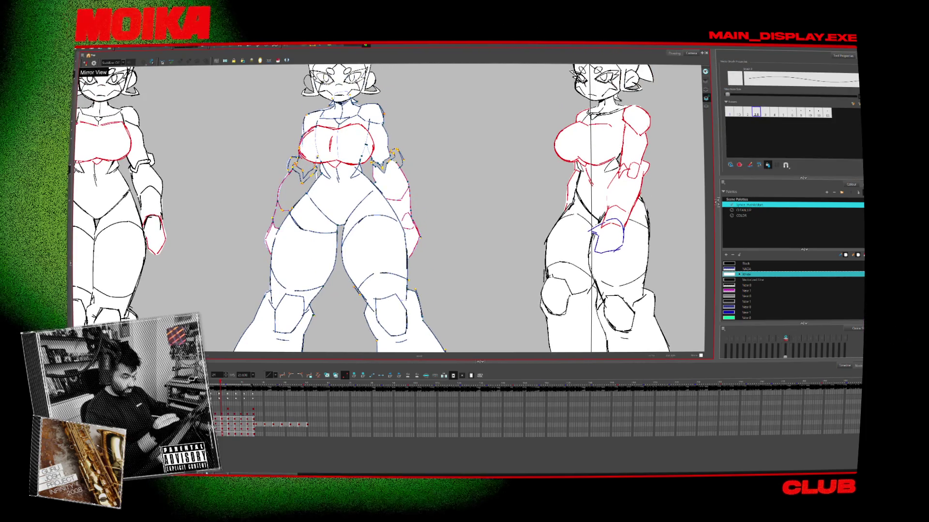
- Touch up the legs with Eraser and Brush across later drawings, then fit all three figures in view
{"action": "key", "text": "alt+e"}
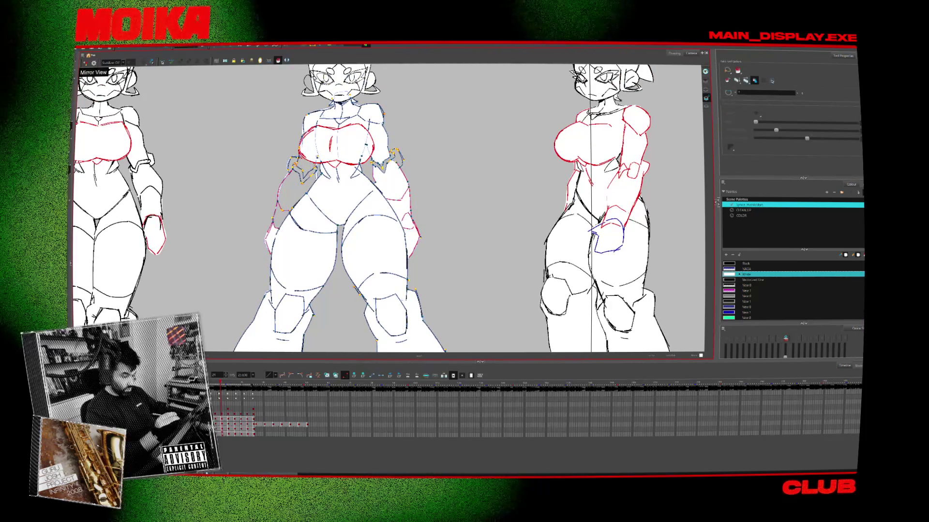
{"action": "key", "text": "alt+b"}
{"action": "scroll", "coordinate": [387, 208], "scroll_direction": "down", "scroll_amount": 10}
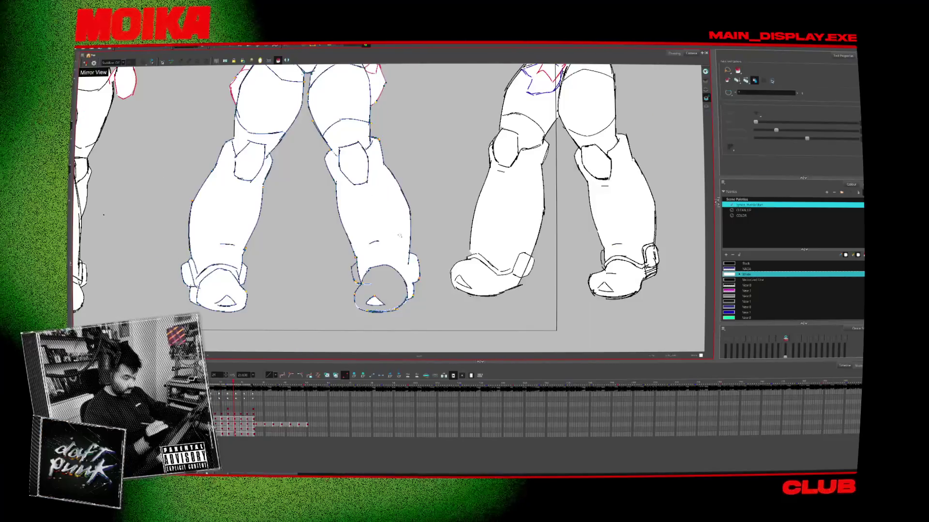
{"action": "key", "text": "alt+e"}
{"action": "key", "text": "period"}
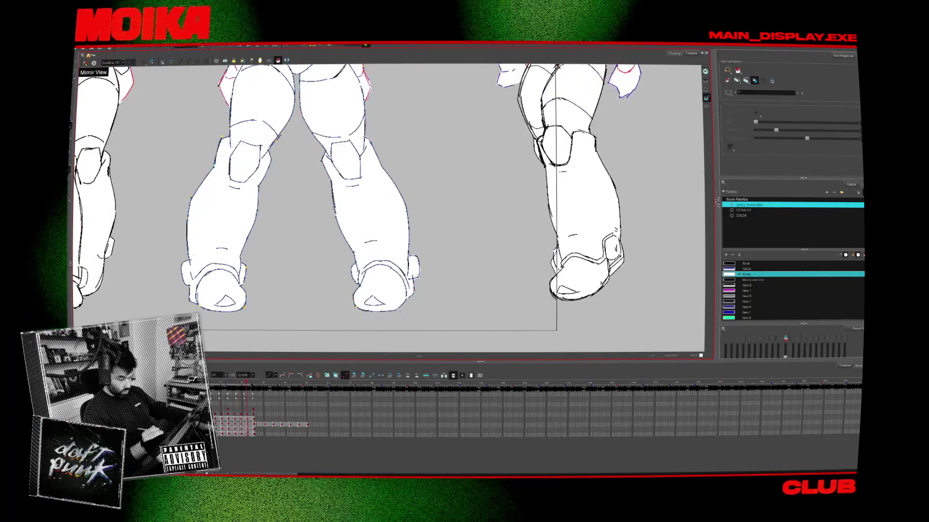
{"action": "key", "text": "period"}
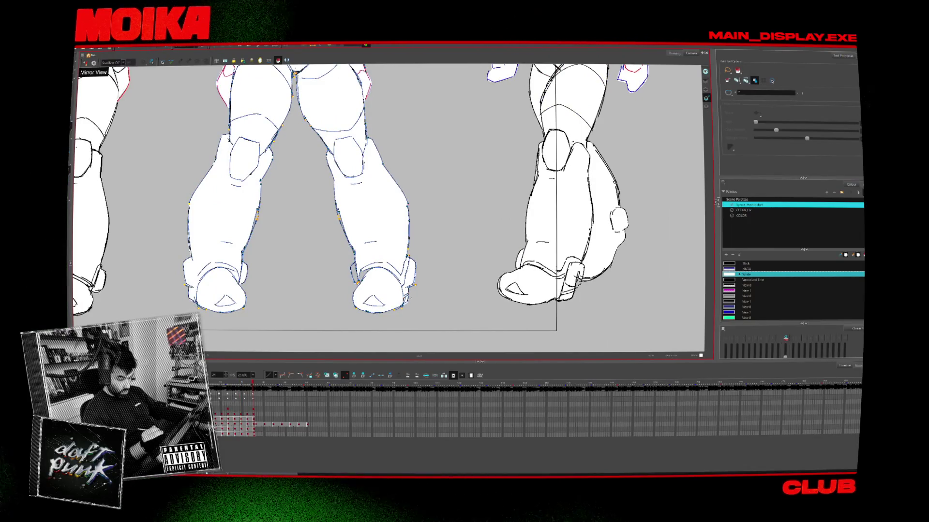
{"action": "key", "text": "alt+z"}
{"action": "key", "text": "shift+m"}
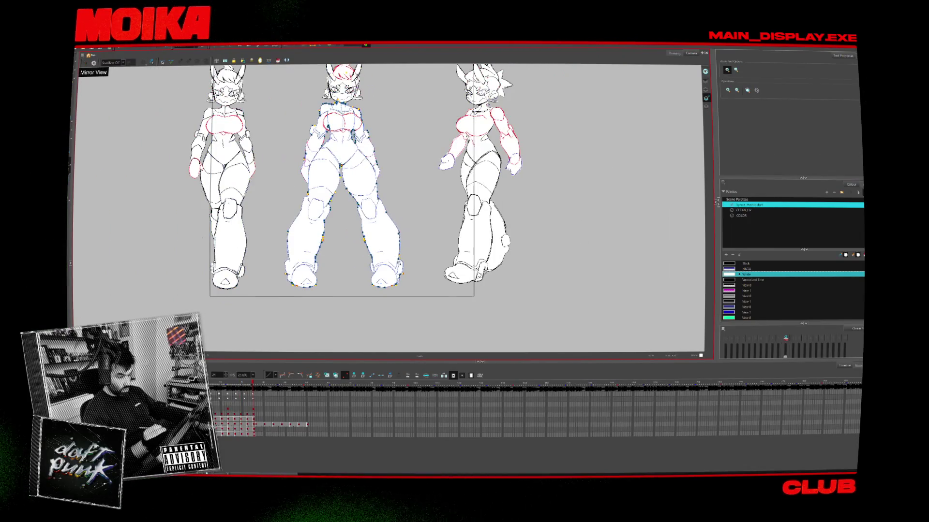
{"action": "key", "text": "Return"}
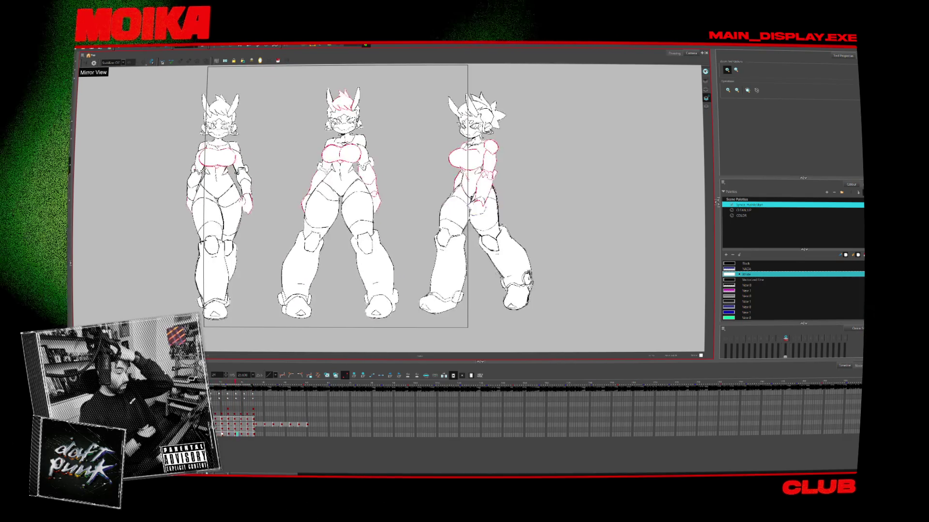
{"action": "scroll", "coordinate": [411, 170], "scroll_direction": "up", "scroll_amount": 5}
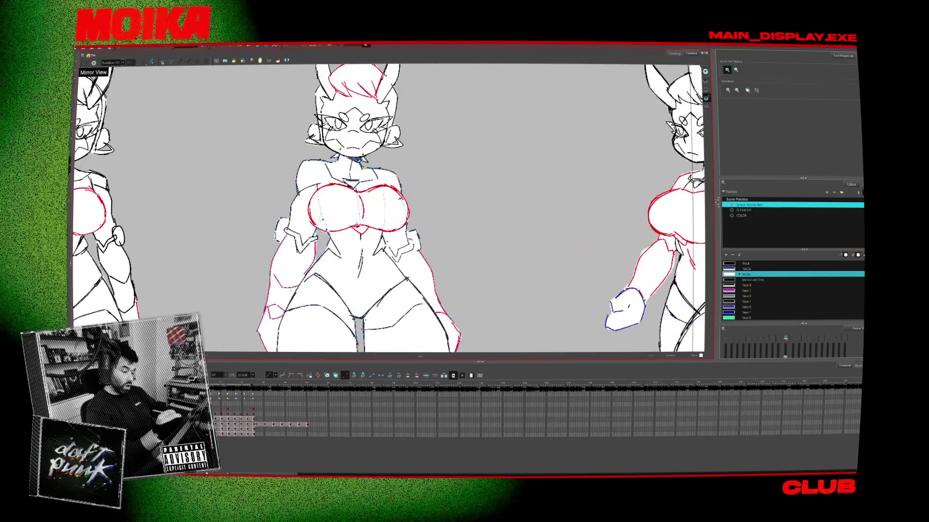
{"action": "key", "text": "alt+b"}
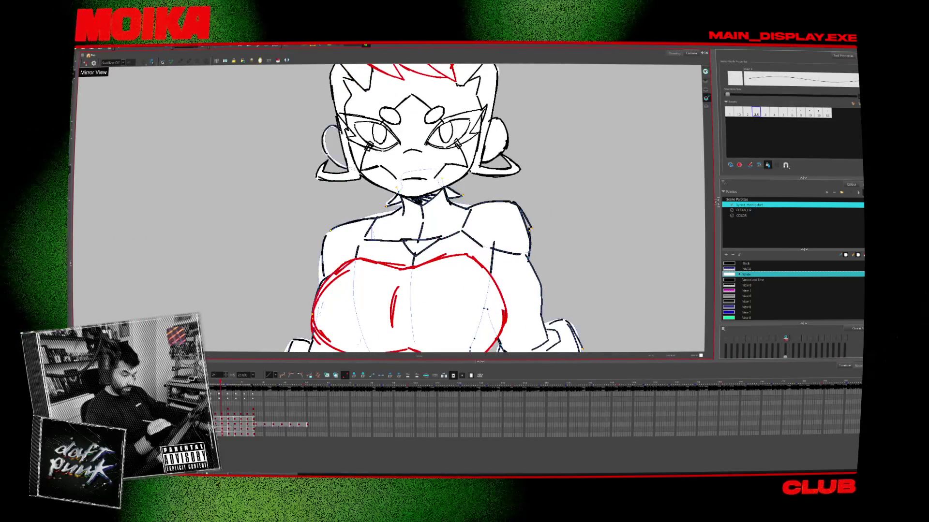
{"action": "left_click", "coordinate": [430, 75]}
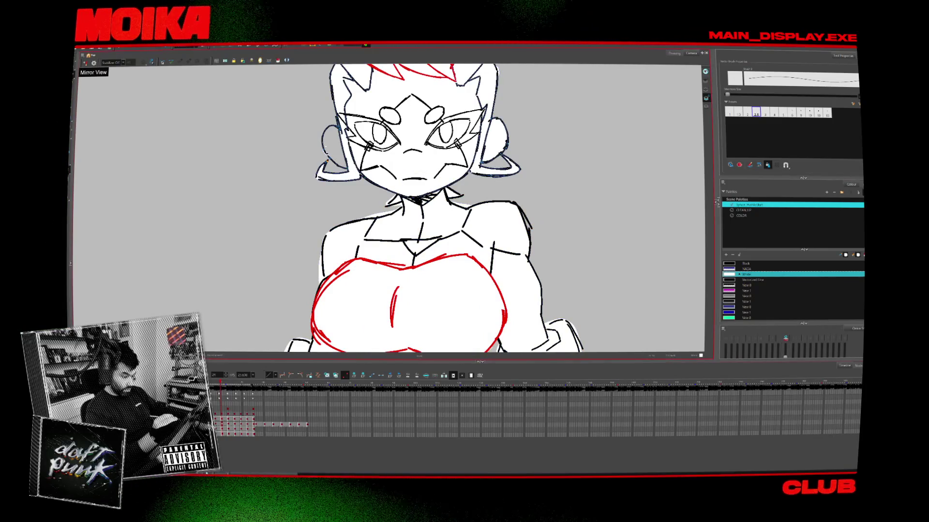
{"action": "key", "text": "alt+z"}
{"action": "scroll", "coordinate": [412, 208], "scroll_direction": "down", "scroll_amount": 5}
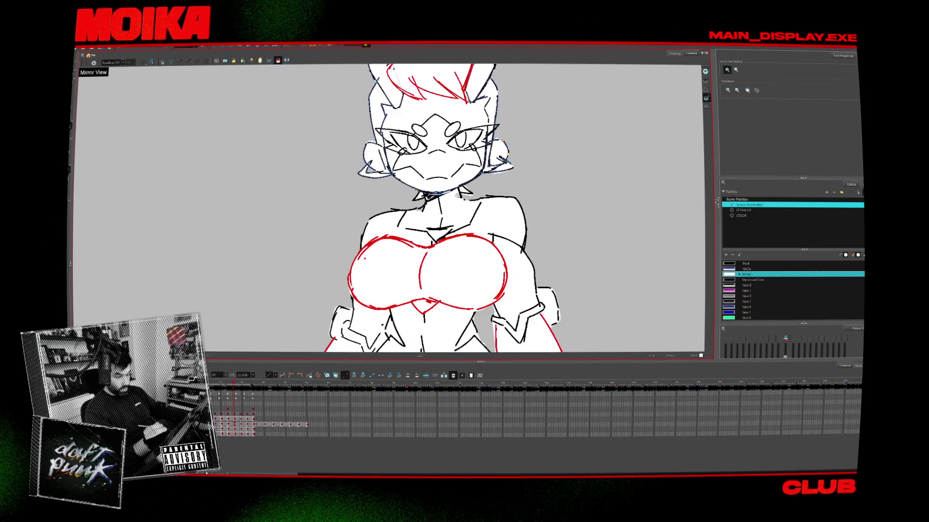
{"action": "scroll", "coordinate": [276, 83], "scroll_direction": "down", "scroll_amount": 5}
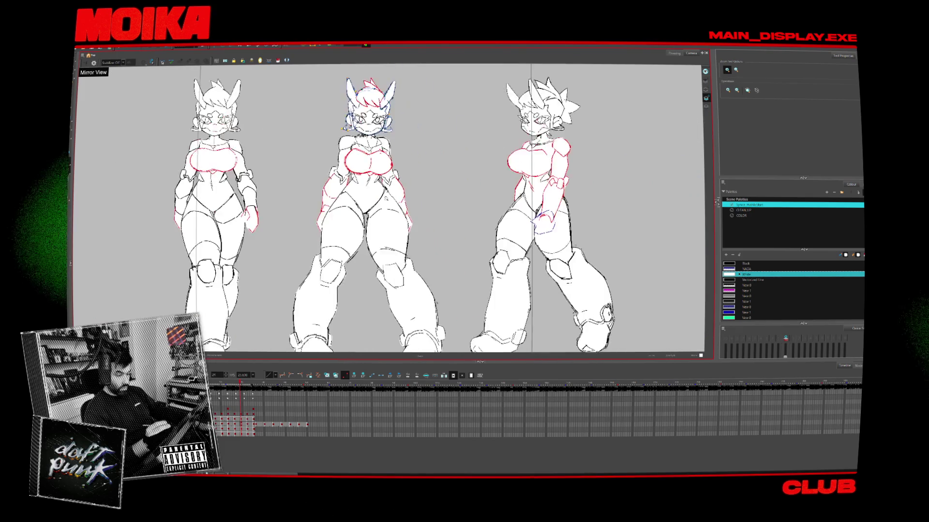
{"action": "key", "text": "Return"}
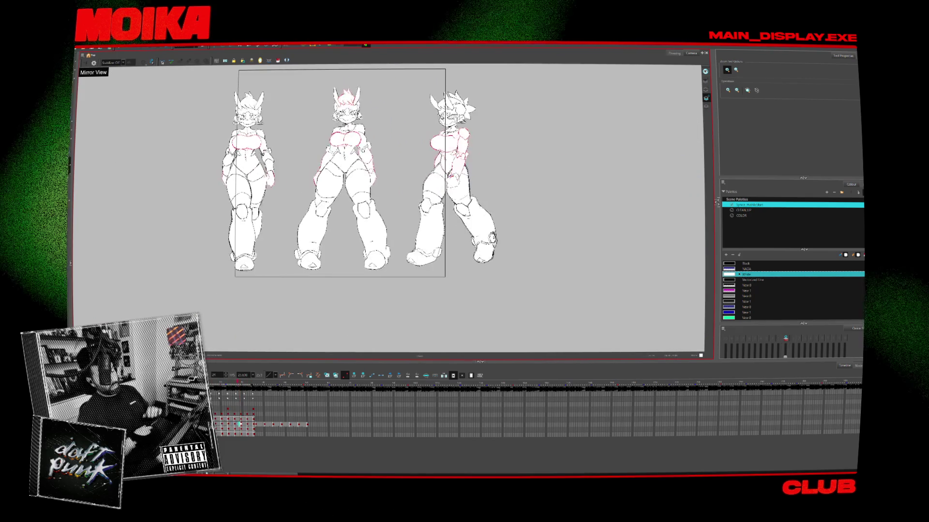
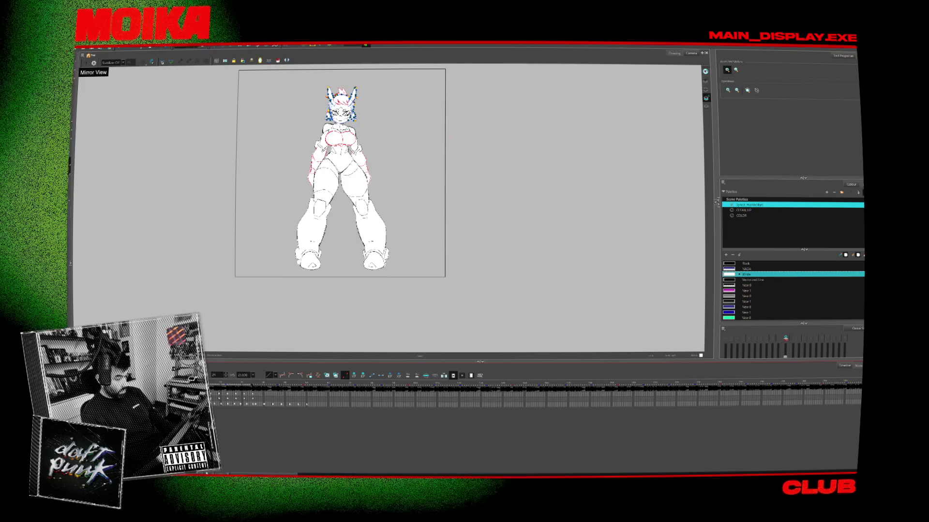
- Show the Node View and render the write nodes to QuickTime, overwriting the existing movie
{"action": "scroll", "coordinate": [487, 203], "scroll_direction": "up", "scroll_amount": 2}
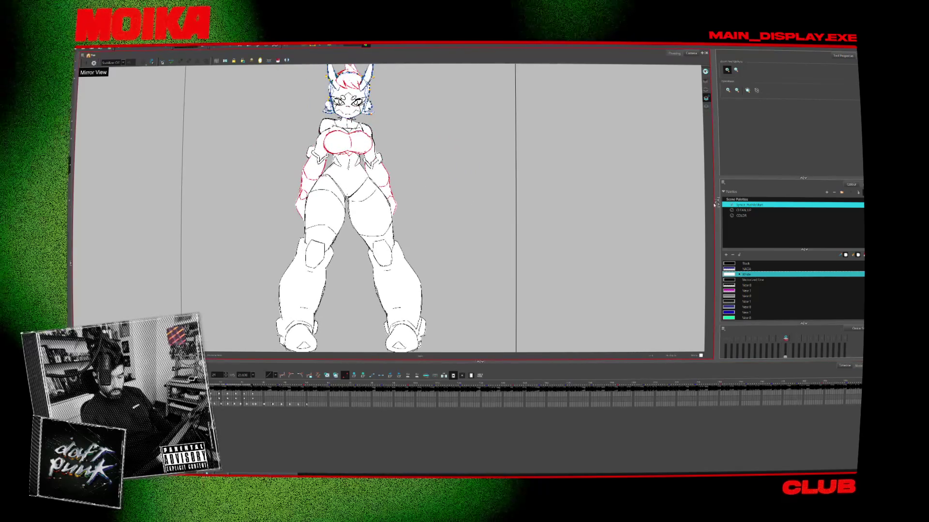
{"action": "key", "text": "ctrl+shift+n"}
{"action": "scroll", "coordinate": [586, 258], "scroll_direction": "up", "scroll_amount": 3}
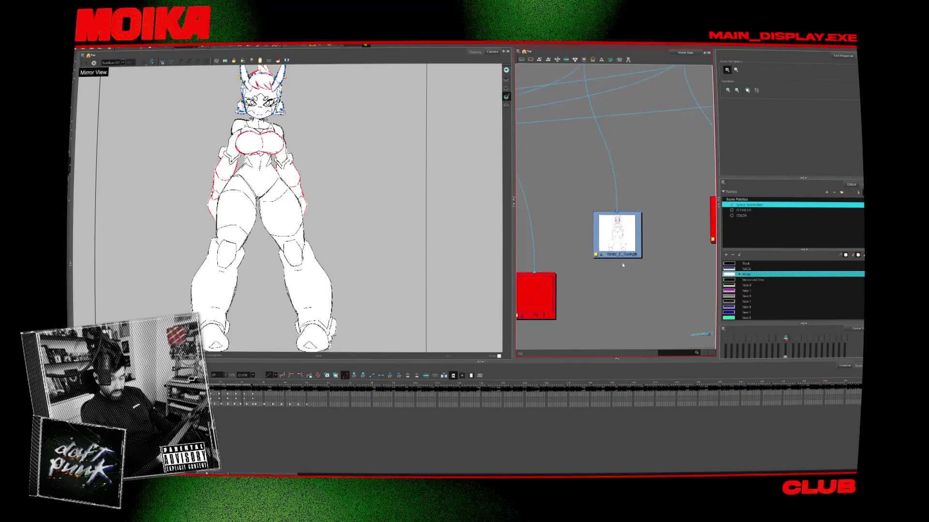
{"action": "scroll", "coordinate": [600, 266], "scroll_direction": "down", "scroll_amount": 10}
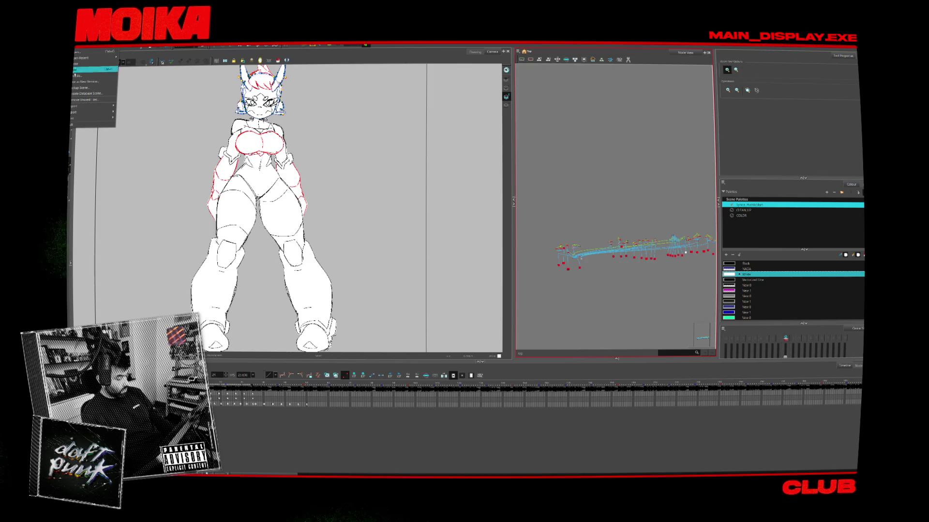
{"action": "mouse_move", "coordinate": [85, 113]}
{"action": "left_click", "coordinate": [140, 112]}
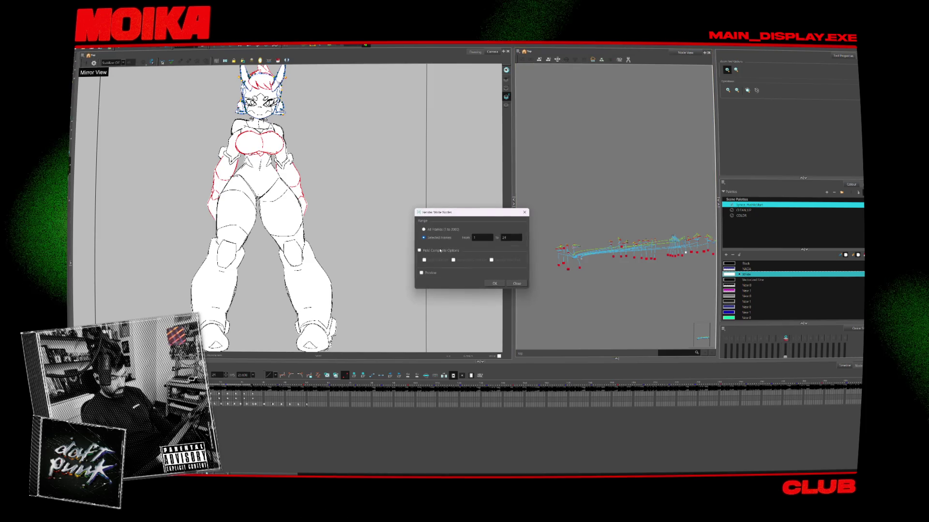
{"action": "left_click", "coordinate": [495, 283]}
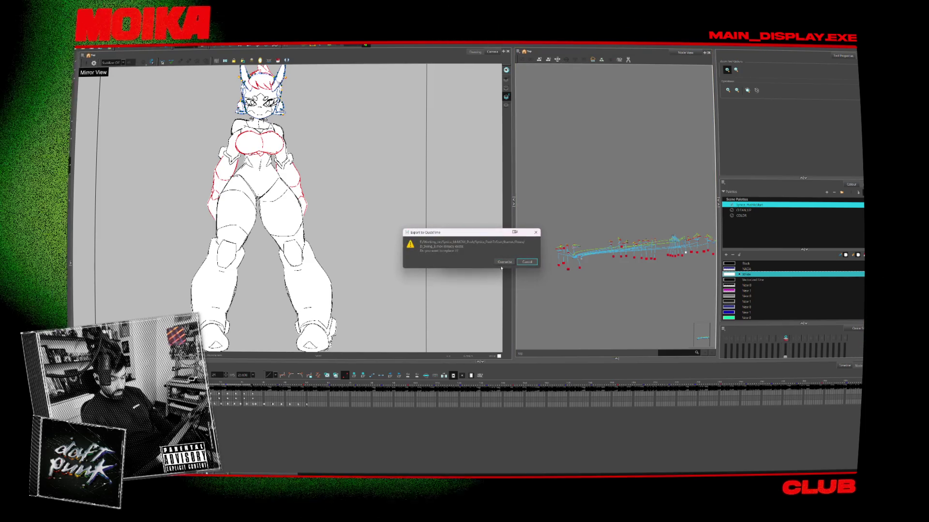
{"action": "left_click", "coordinate": [500, 261]}
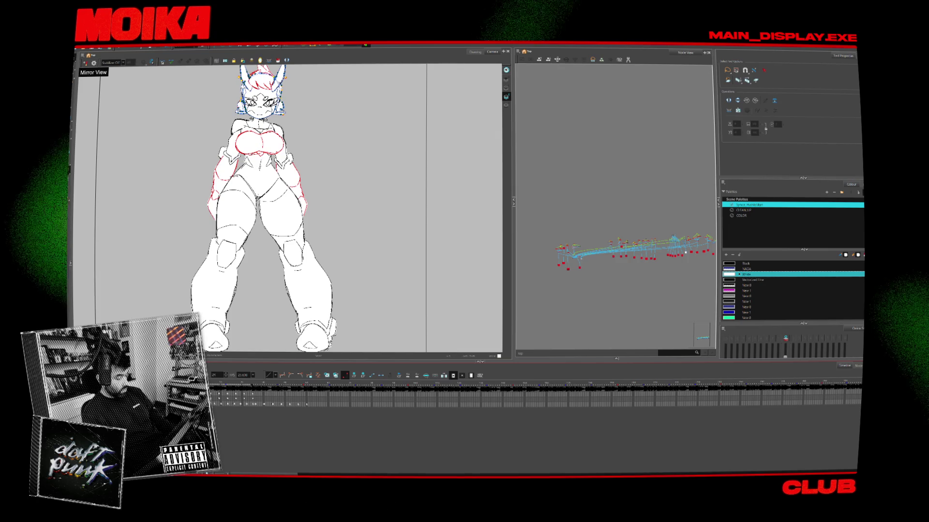
- Reconnect the red node's cable to another node so the viewer shows the plain white sketch
{"action": "scroll", "coordinate": [607, 212], "scroll_direction": "up", "scroll_amount": 5}
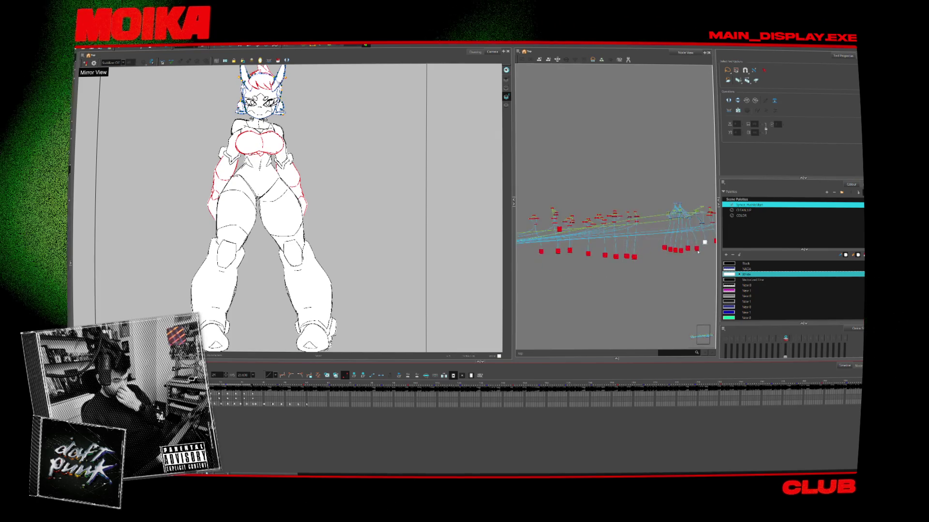
{"action": "scroll", "coordinate": [609, 213], "scroll_direction": "up", "scroll_amount": 3}
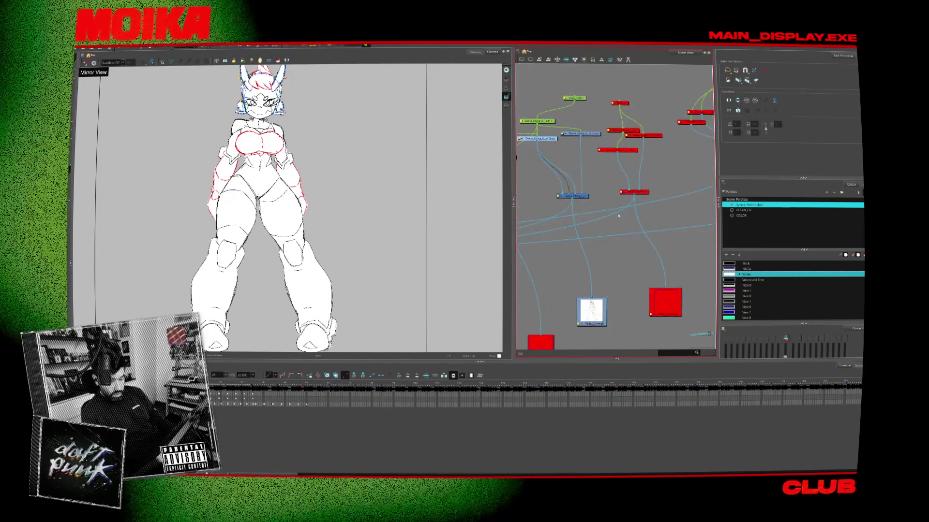
{"action": "scroll", "coordinate": [635, 219], "scroll_direction": "left", "scroll_amount": 1}
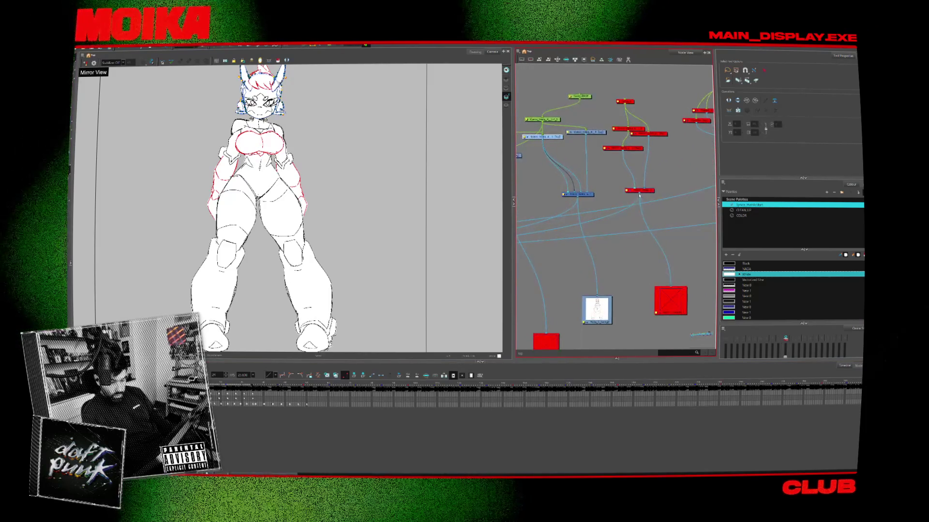
{"action": "left_click_drag", "start_coordinate": [634, 201], "coordinate": [632, 197]}
{"action": "left_click_drag", "start_coordinate": [547, 230], "coordinate": [387, 322]}
{"action": "key", "text": "2"}
{"action": "key", "text": "2"}
{"action": "key", "text": "2"}
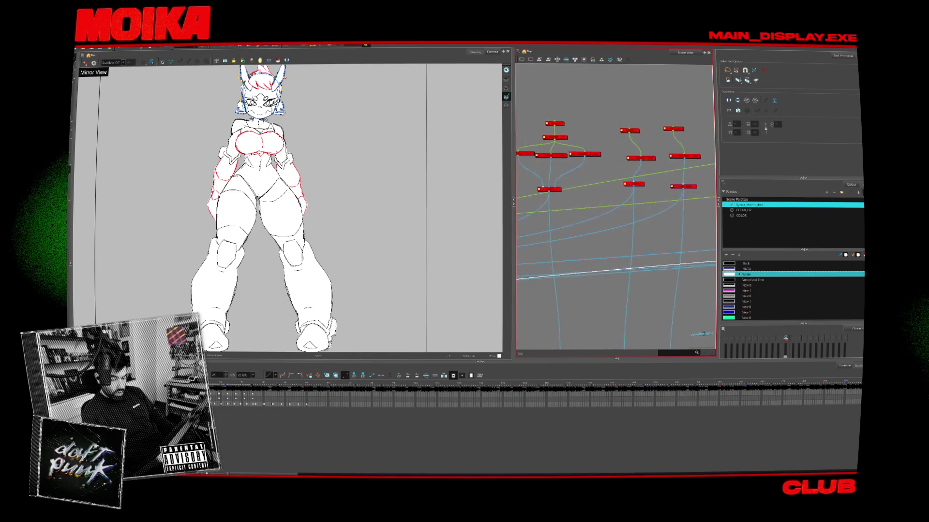
{"action": "key", "text": "1"}
{"action": "key", "text": "1"}
{"action": "key", "text": "1"}
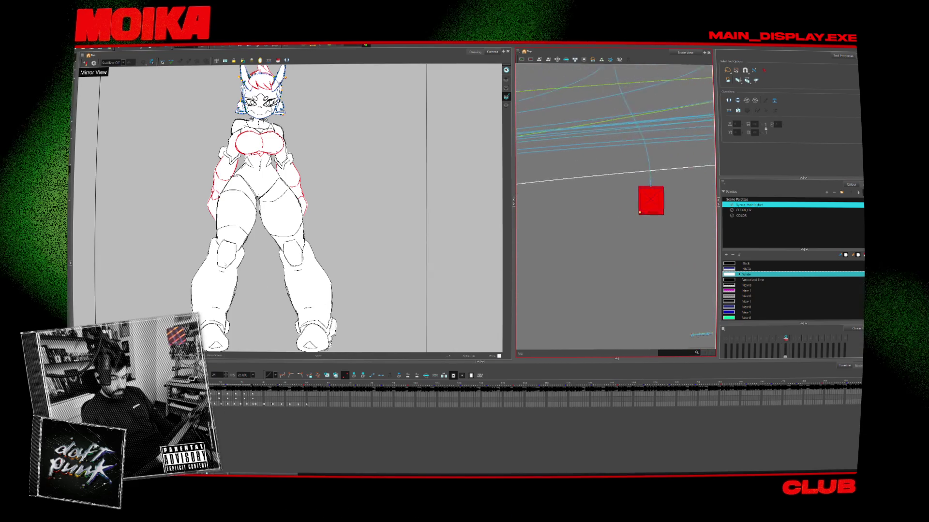
{"action": "mouse_move", "coordinate": [381, 228]}
{"action": "left_mouse_down"}
{"action": "mouse_move", "coordinate": [697, 224]}
{"action": "mouse_move", "coordinate": [653, 217]}
{"action": "left_mouse_up"}
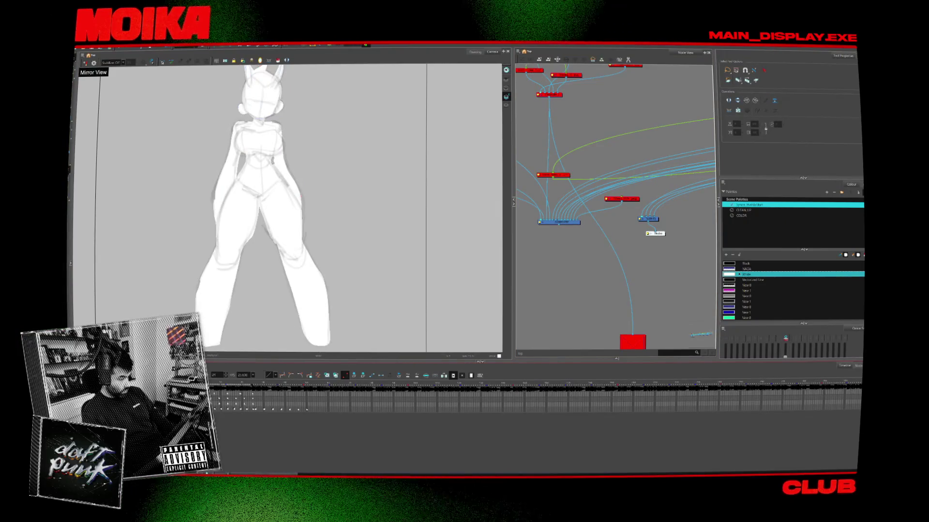
- Re-enable the lineart node, then select and make the whole drawing transformable on a later frame
{"action": "key", "text": "d"}
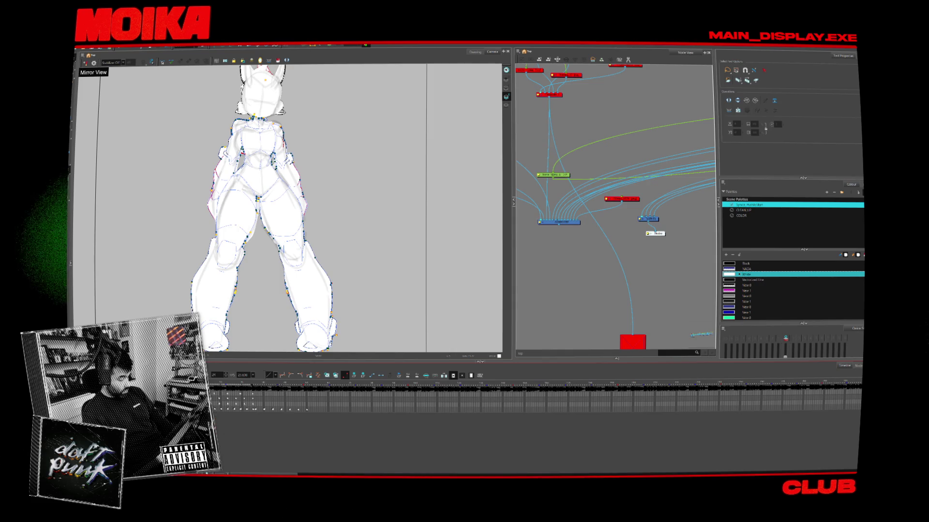
{"action": "left_click", "coordinate": [231, 389]}
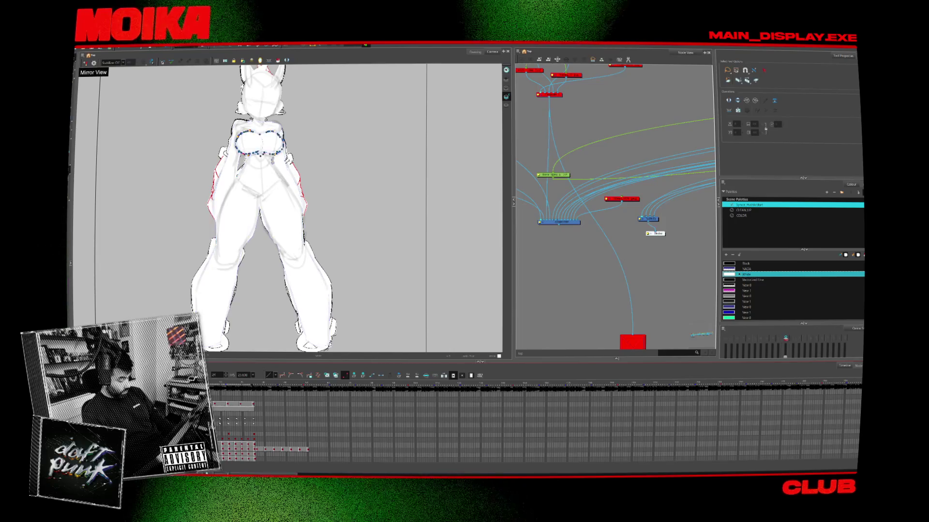
{"action": "key", "text": "ctrl+a"}
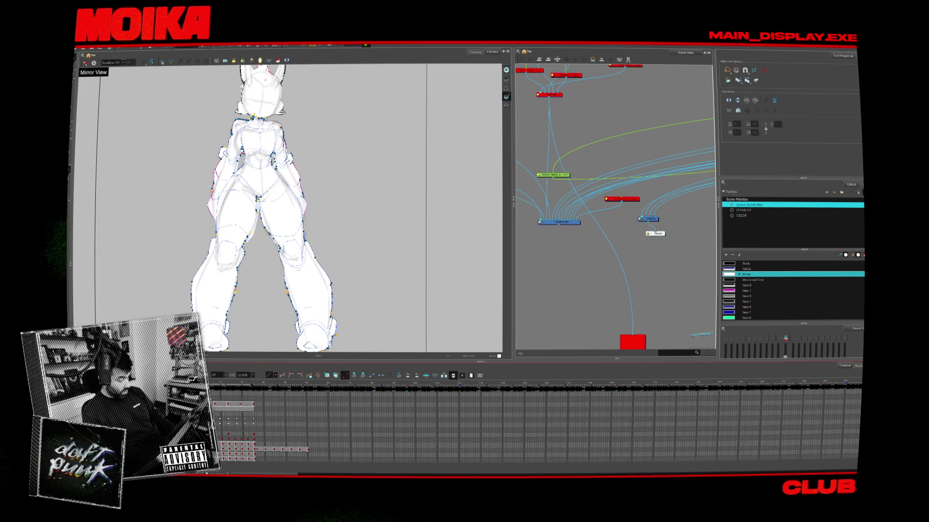
{"action": "left_click", "coordinate": [756, 81]}
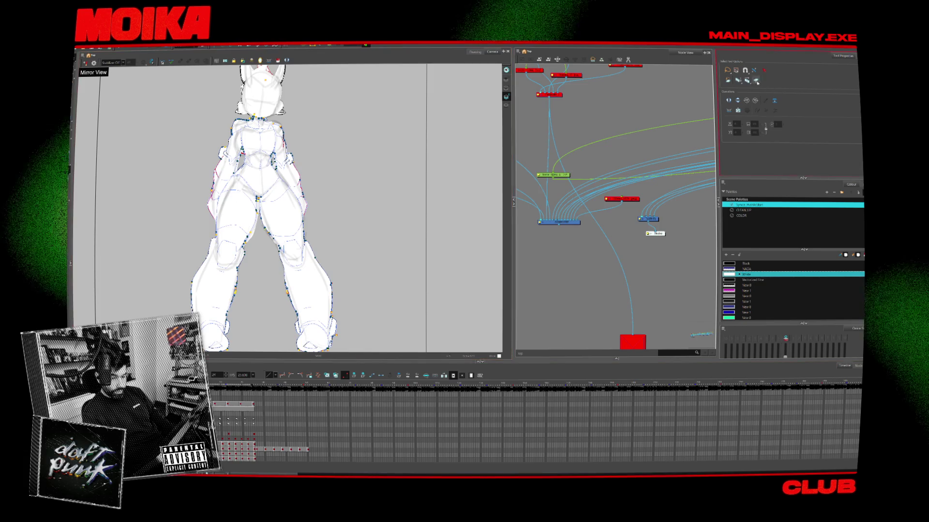
{"action": "key", "text": "alt+s"}
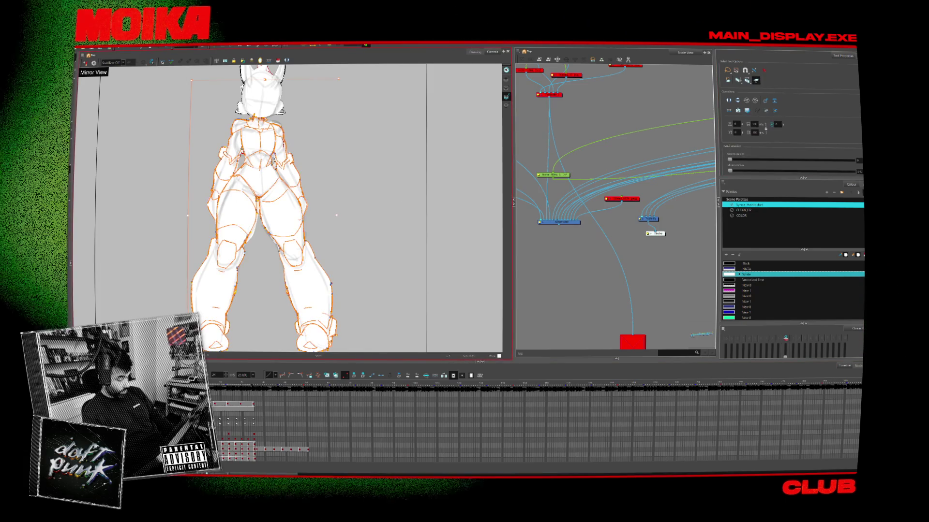
{"action": "left_click", "coordinate": [362, 239]}
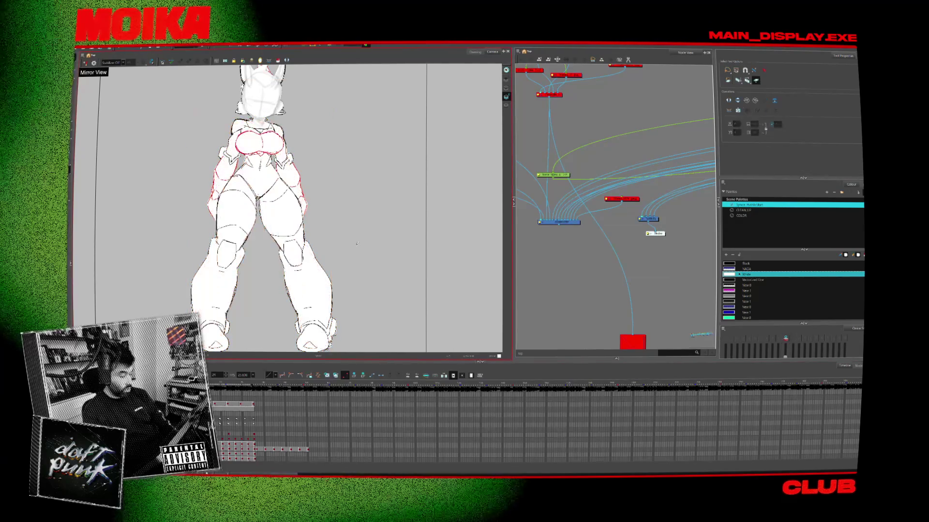
- Step to another pose and select the head drawing, bringing up its frame options
{"action": "key", "text": "ctrl+a"}
{"action": "key", "text": "period"}
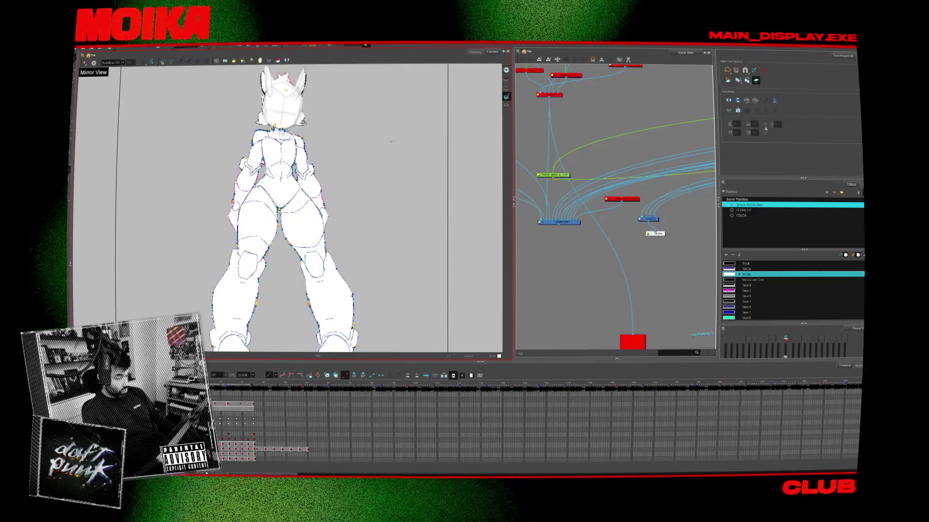
{"action": "key", "text": "alt+q"}
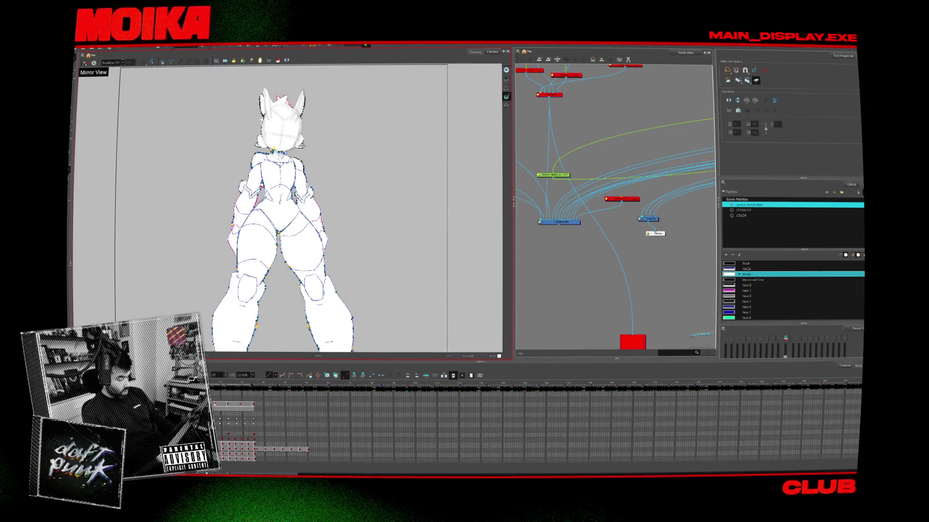
{"action": "left_click", "coordinate": [281, 121]}
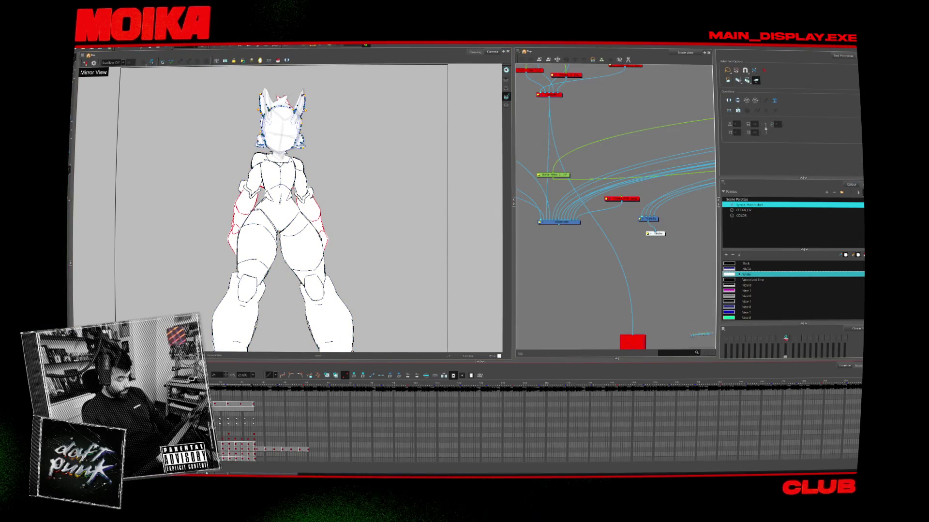
{"action": "right_click", "coordinate": [251, 241]}
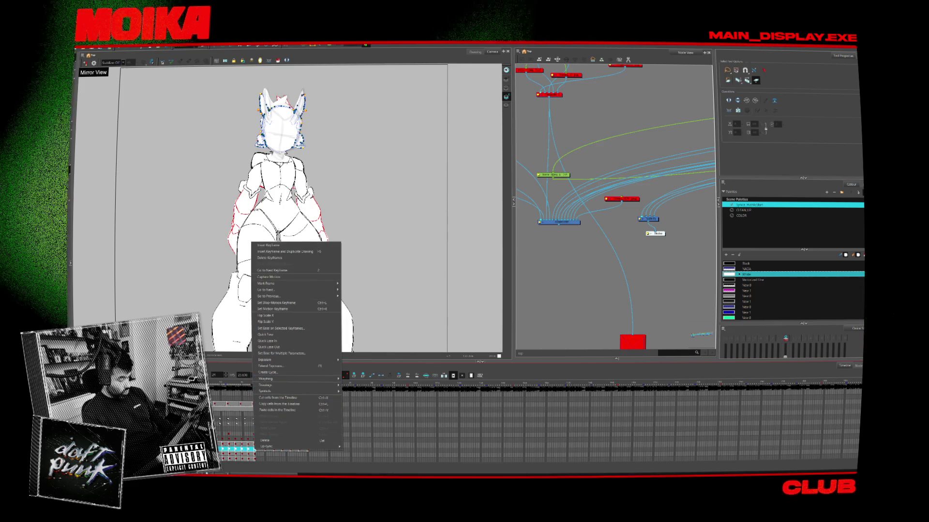
{"action": "left_click", "coordinate": [264, 435]}
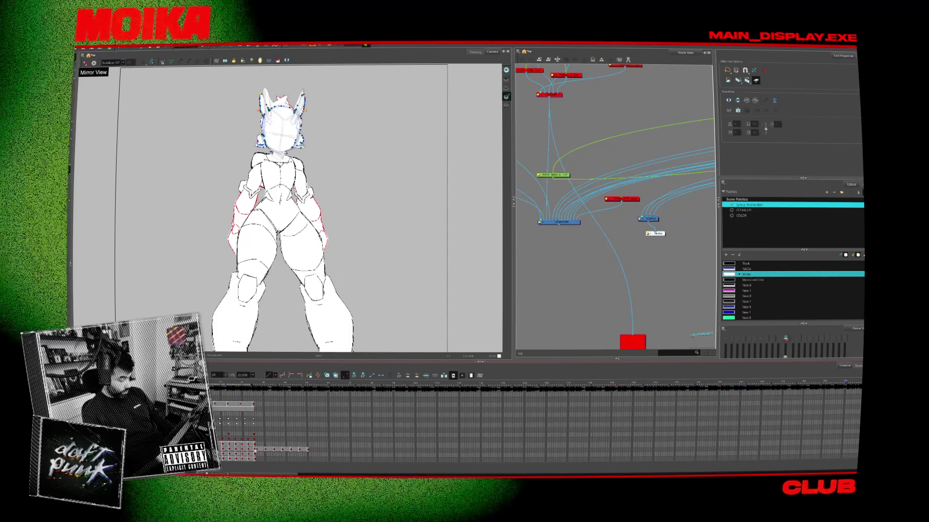
{"action": "right_click", "coordinate": [233, 449]}
{"action": "left_click", "coordinate": [262, 380]}
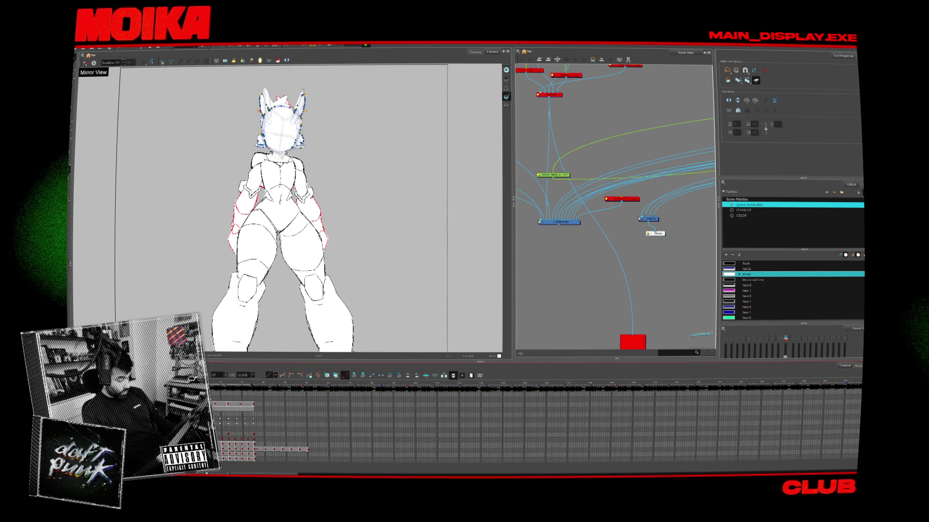
{"action": "key", "text": "Escape"}
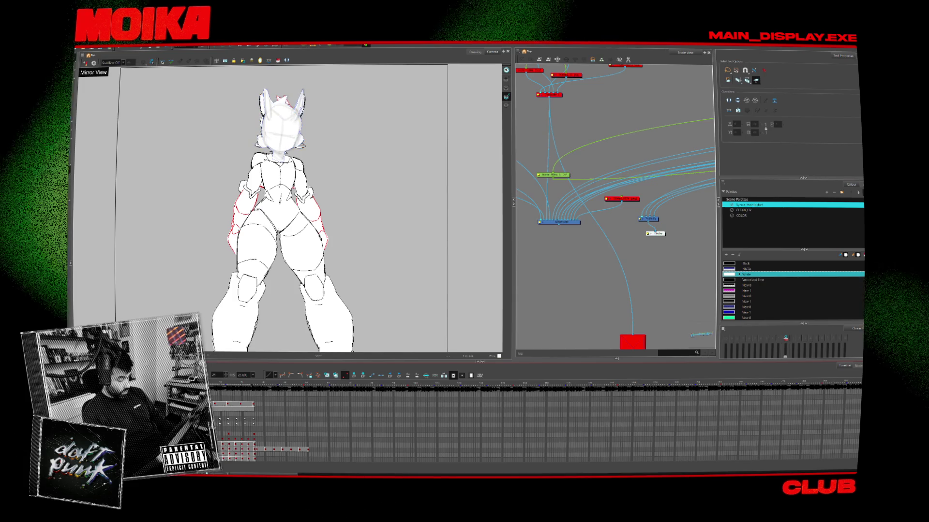
{"action": "key", "text": "ctrl+a"}
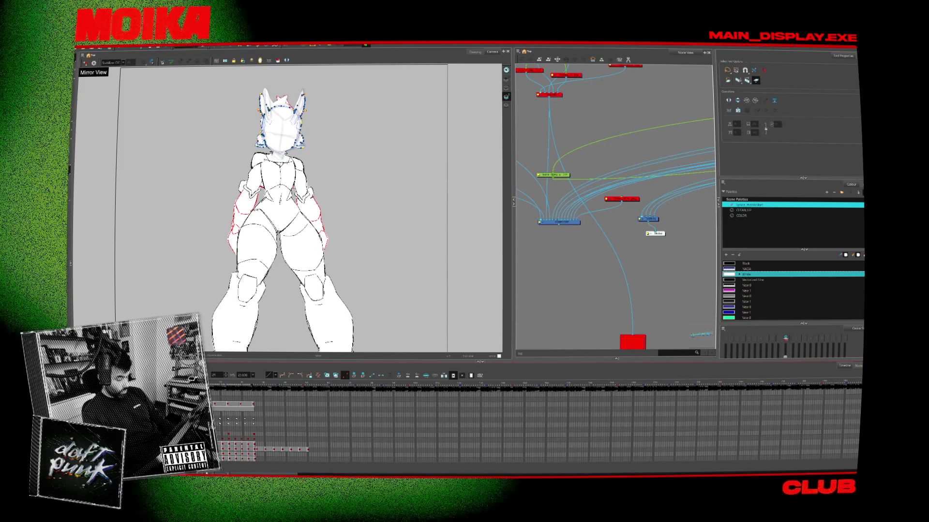
{"action": "right_click", "coordinate": [127, 232]}
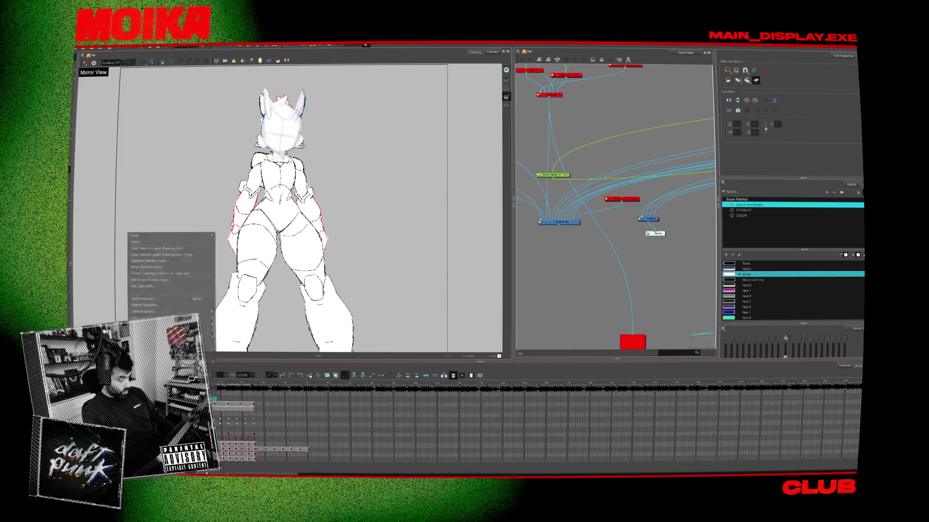
{"action": "left_click", "coordinate": [155, 250]}
{"action": "scroll", "coordinate": [573, 204], "scroll_direction": "down", "scroll_amount": 5}
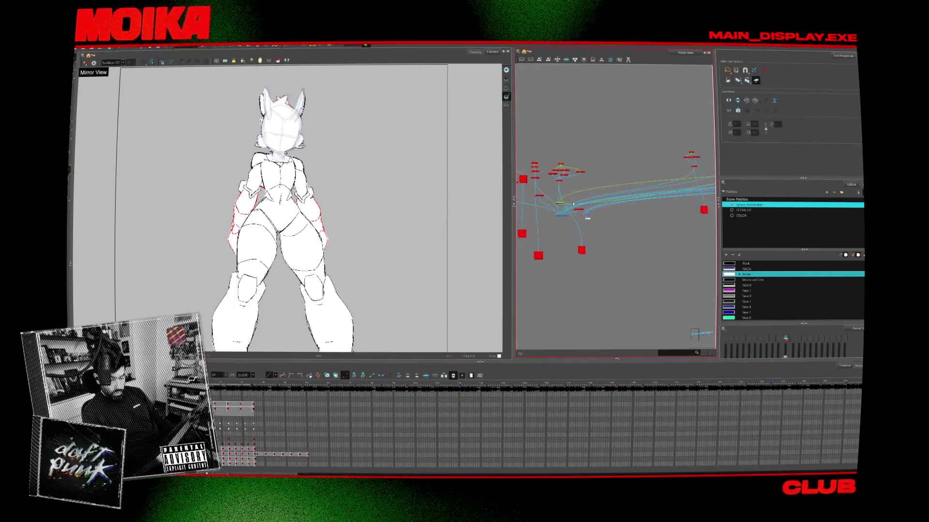
- Nudge a Dance_Swing_A node slightly up-left in the Node View and zoom onto the character
{"action": "scroll", "coordinate": [499, 198], "scroll_direction": "down", "scroll_amount": 2}
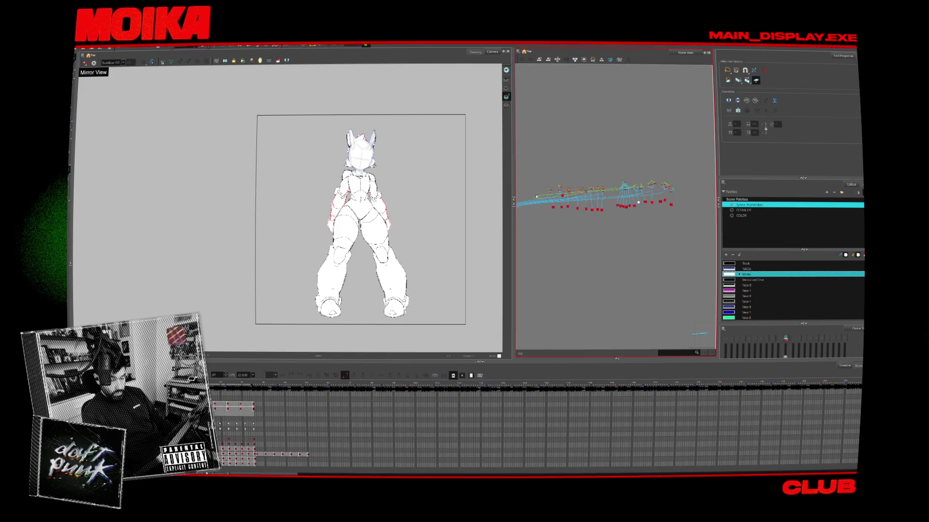
{"action": "scroll", "coordinate": [534, 195], "scroll_direction": "up", "scroll_amount": 2}
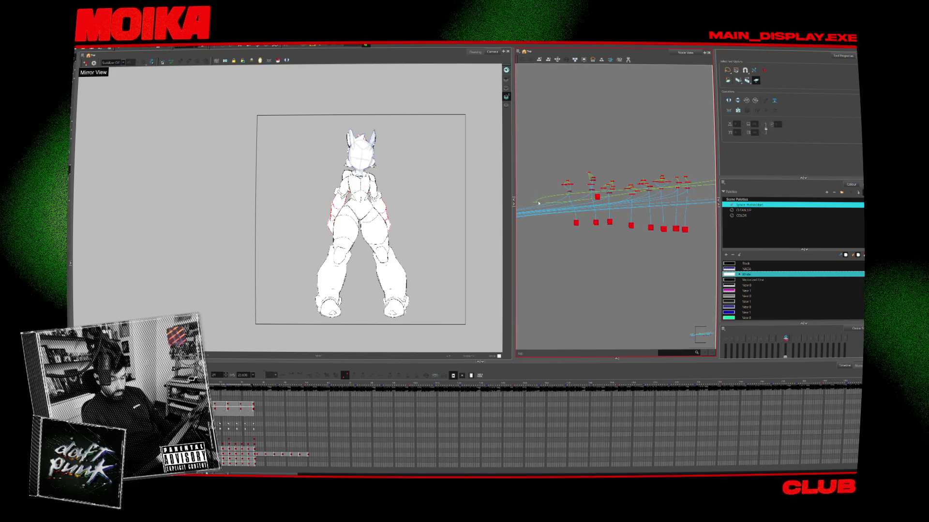
{"action": "scroll", "coordinate": [539, 203], "scroll_direction": "up", "scroll_amount": 3}
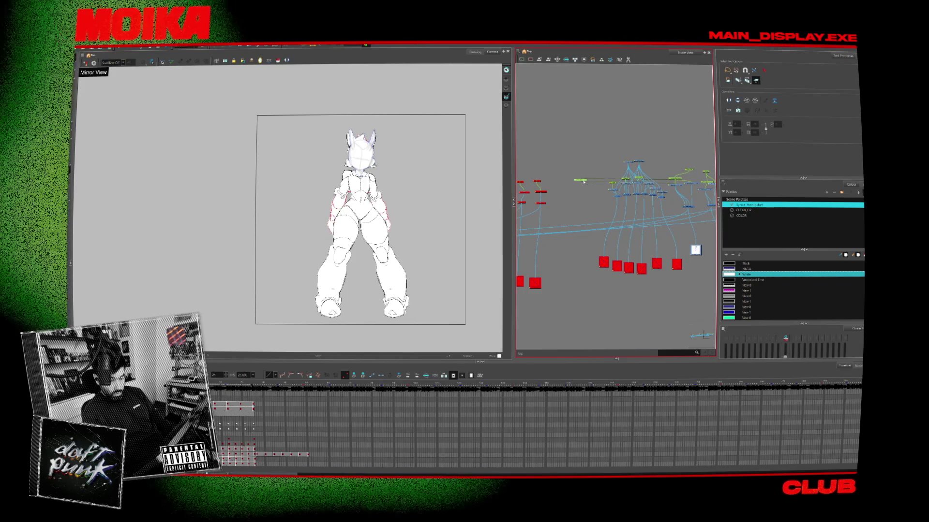
{"action": "left_click_drag", "start_coordinate": [584, 182], "coordinate": [524, 182]}
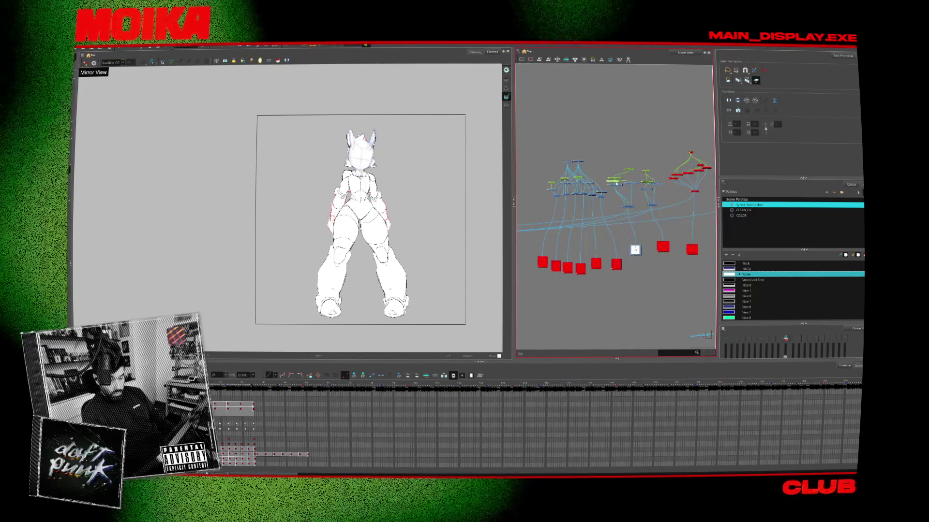
{"action": "scroll", "coordinate": [616, 183], "scroll_direction": "up", "scroll_amount": 4}
{"action": "left_click_drag", "start_coordinate": [604, 189], "coordinate": [598, 180]}
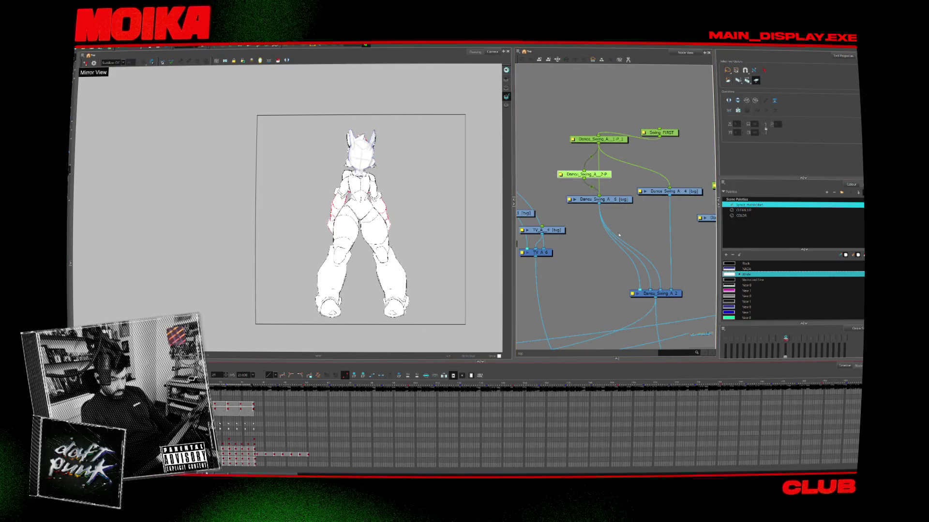
{"action": "scroll", "coordinate": [619, 235], "scroll_direction": "down", "scroll_amount": 5}
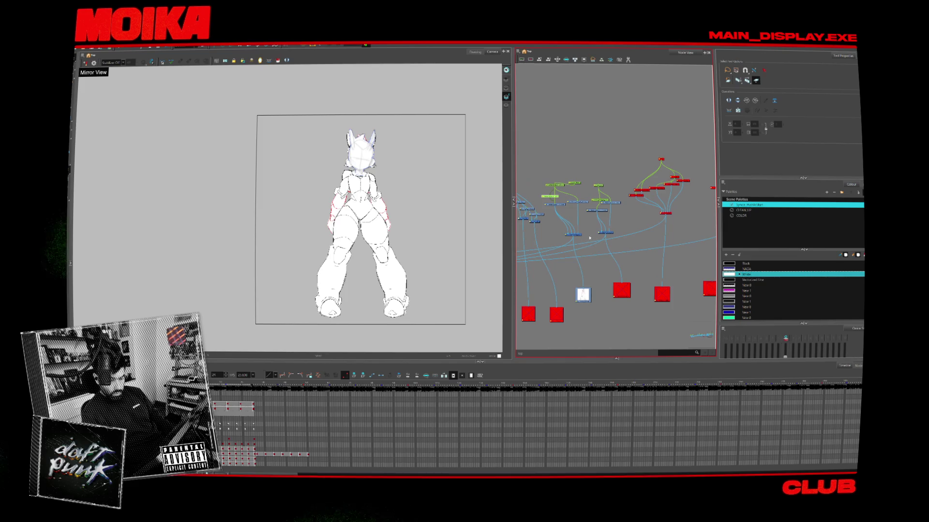
{"action": "scroll", "coordinate": [644, 203], "scroll_direction": "down", "scroll_amount": 3}
{"action": "scroll", "coordinate": [602, 219], "scroll_direction": "up", "scroll_amount": 6}
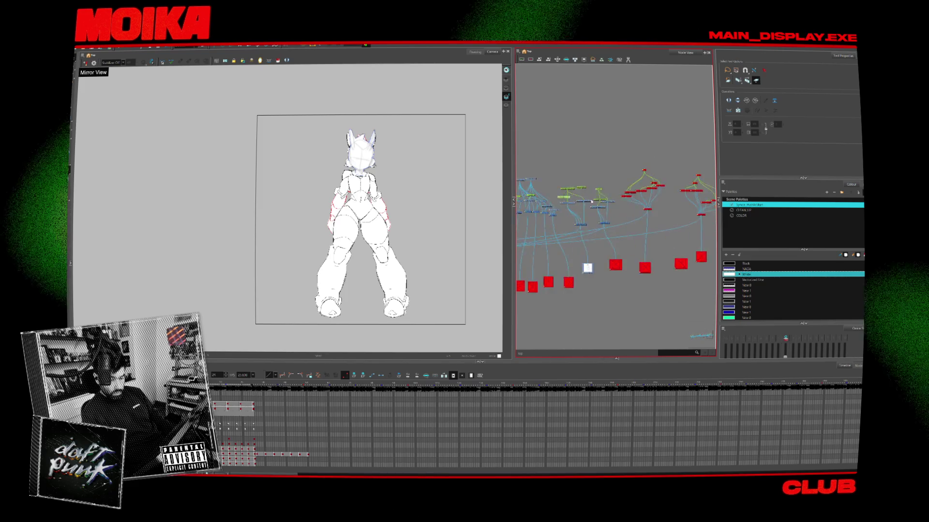
{"action": "scroll", "coordinate": [604, 221], "scroll_direction": "up", "scroll_amount": 2}
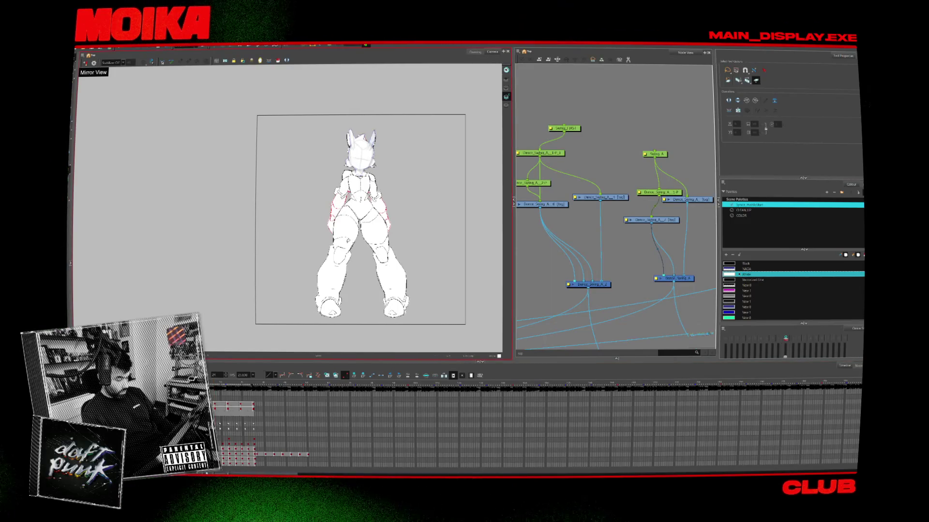
{"action": "scroll", "coordinate": [410, 166], "scroll_direction": "up", "scroll_amount": 2}
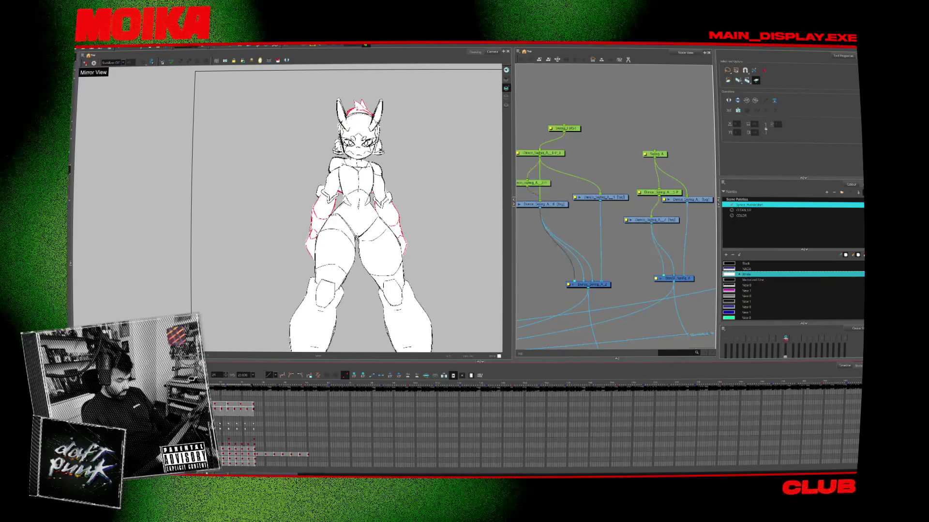
- Rename the selected timeline drawings with a prefix
{"action": "right_click", "coordinate": [251, 449]}
{"action": "mouse_move", "coordinate": [290, 385]}
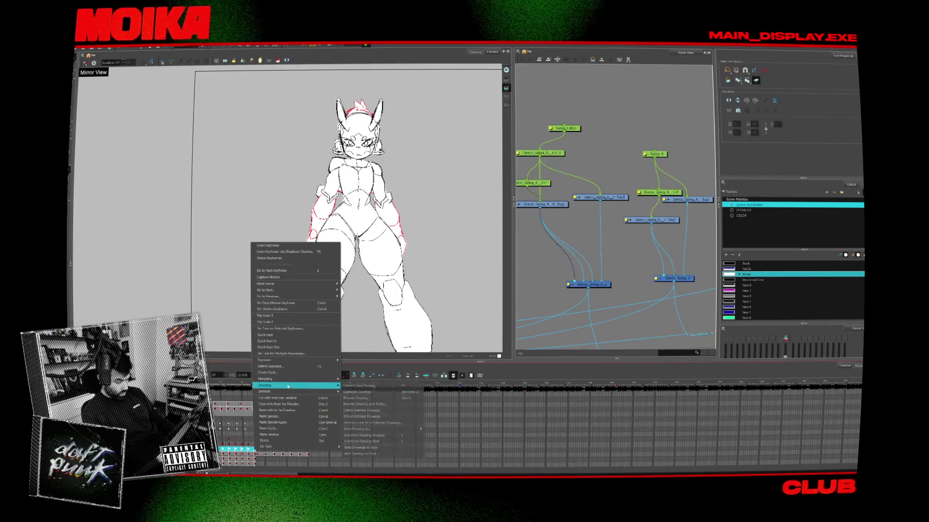
{"action": "left_click", "coordinate": [375, 406]}
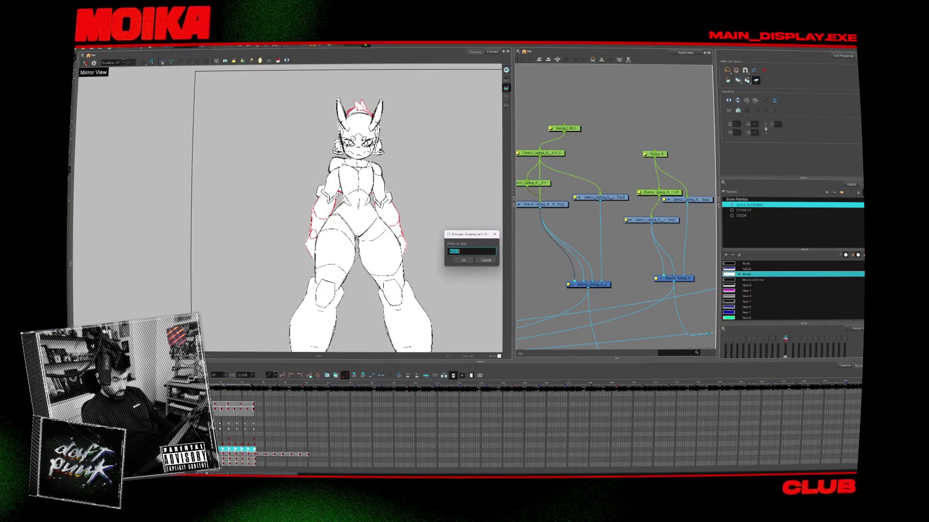
{"action": "left_click", "coordinate": [463, 261]}
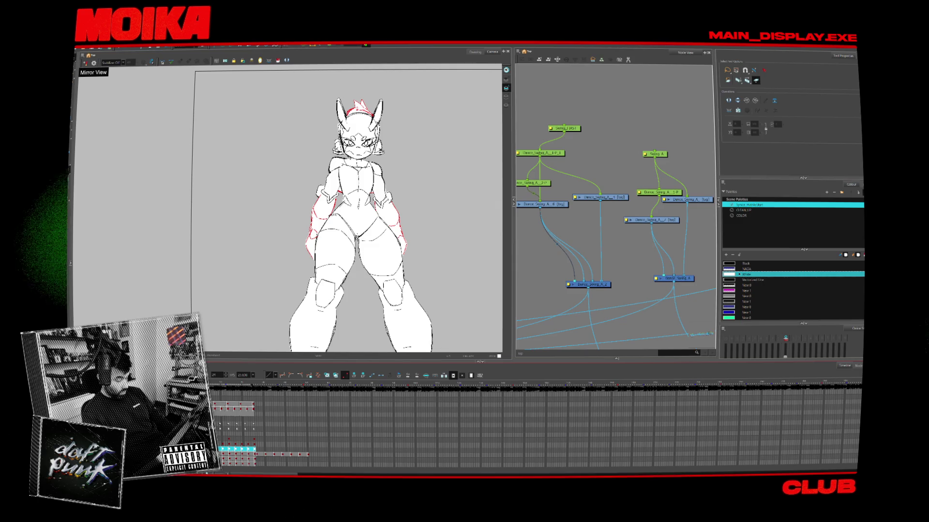
- On an early frame, swap the head to a different sketch, then select the head and body drawings
{"action": "left_click", "coordinate": [221, 387]}
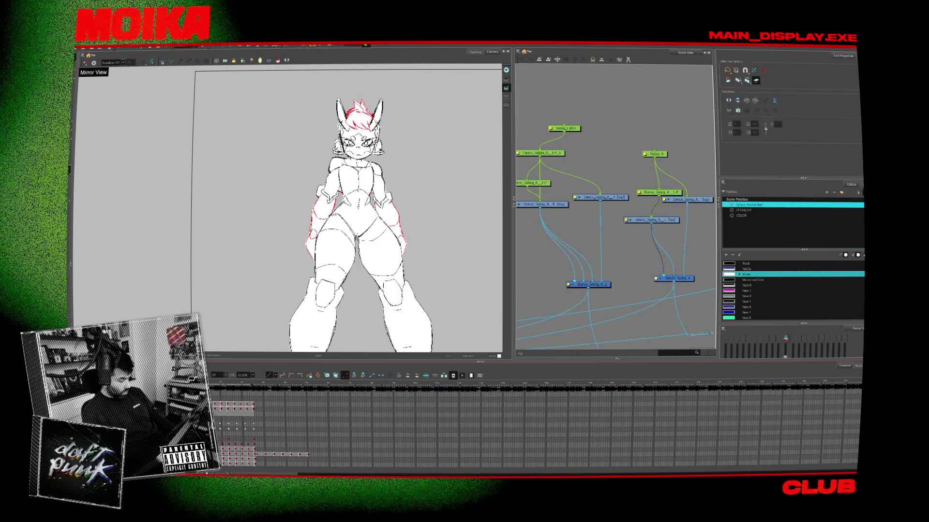
{"action": "left_click", "coordinate": [652, 220]}
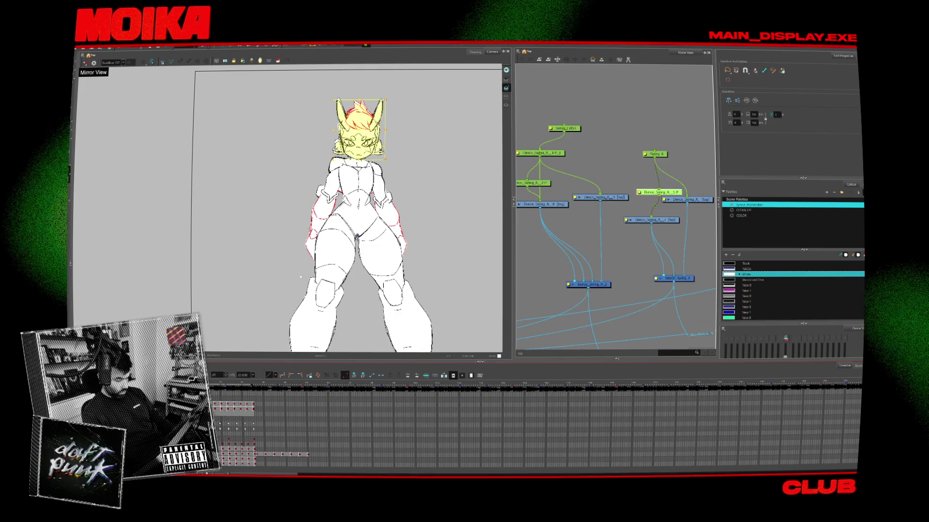
{"action": "key", "text": "]"}
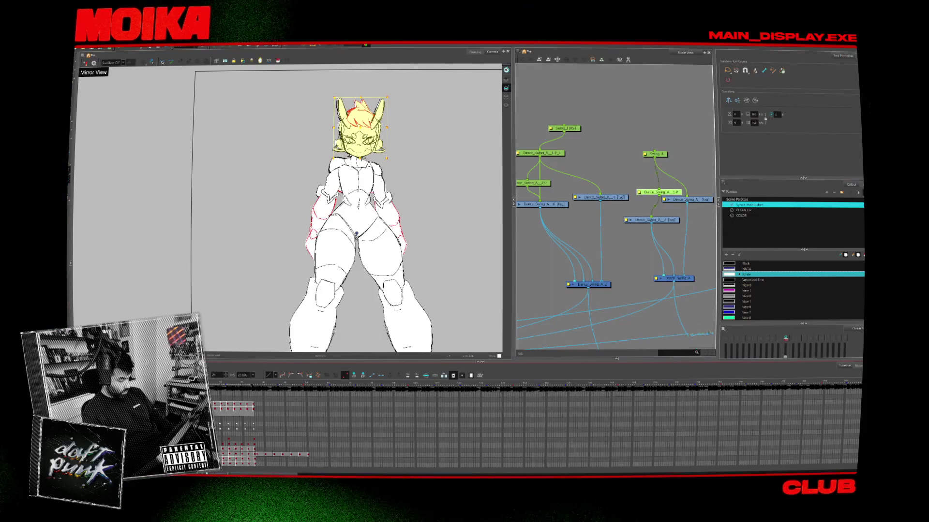
{"action": "key", "text": "b"}
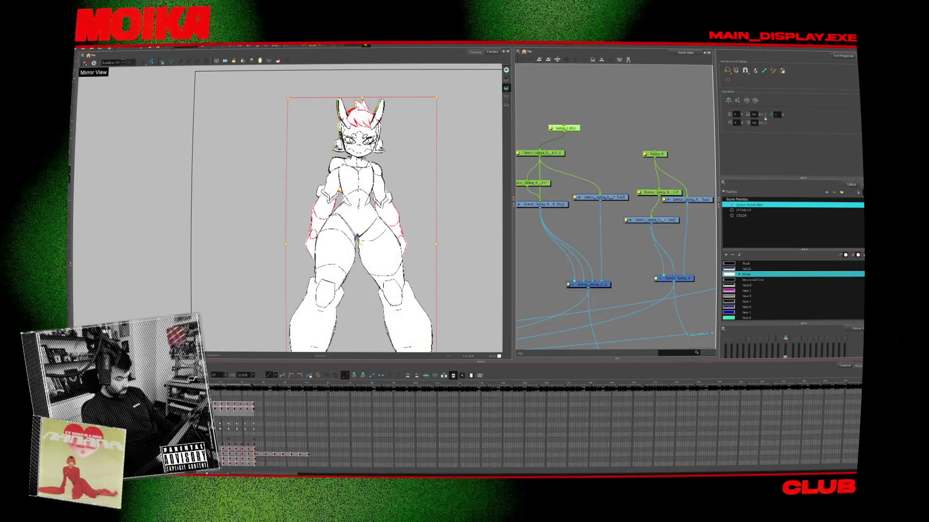
{"action": "left_click", "coordinate": [363, 134]}
{"action": "scroll", "coordinate": [363, 135], "scroll_direction": "up", "scroll_amount": 5}
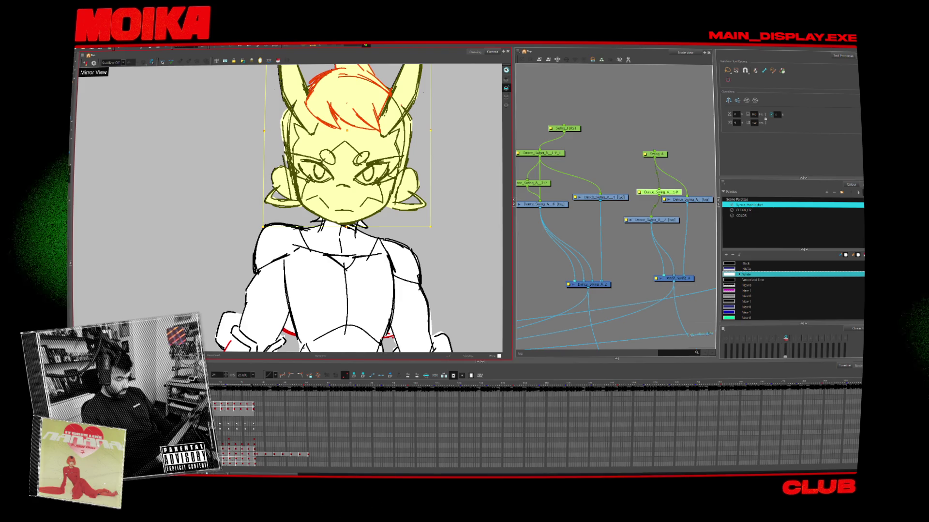
{"action": "left_click", "coordinate": [687, 199]}
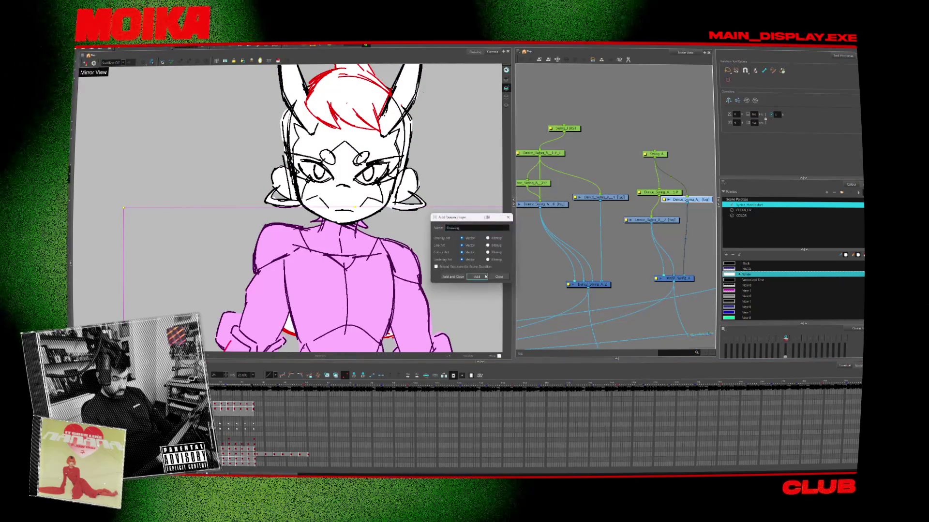
- Paste the red chest strokes onto the torso drawing on another frame
{"action": "left_click", "coordinate": [282, 415]}
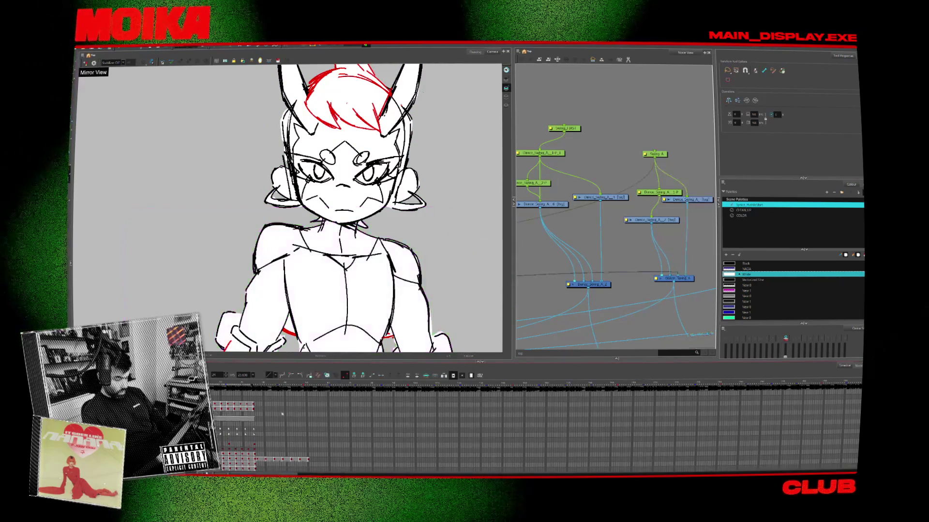
{"action": "left_click", "coordinate": [252, 411]}
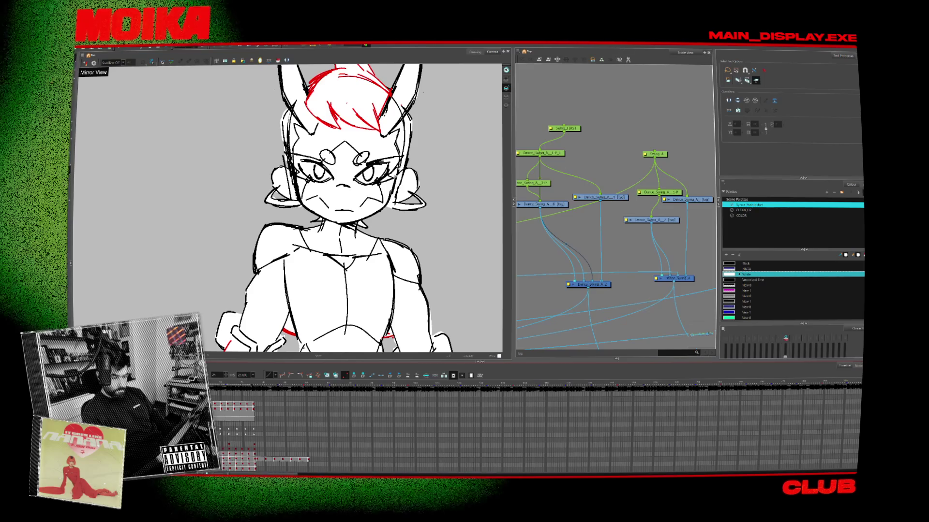
{"action": "key", "text": "ctrl+a"}
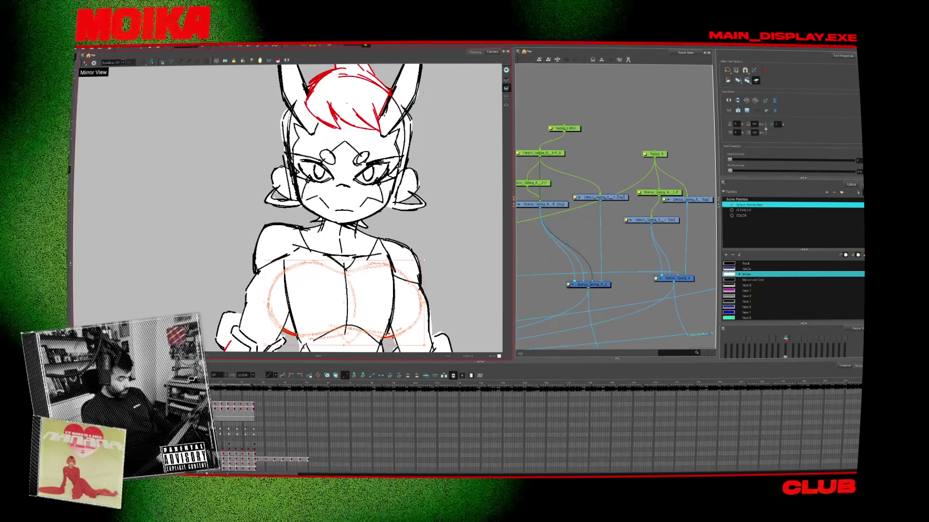
{"action": "key", "text": "Escape"}
- Swap the head and ears to another drawing, framing the character closer
{"action": "key", "text": "2"}
{"action": "key", "text": "2"}
{"action": "key", "text": "2"}
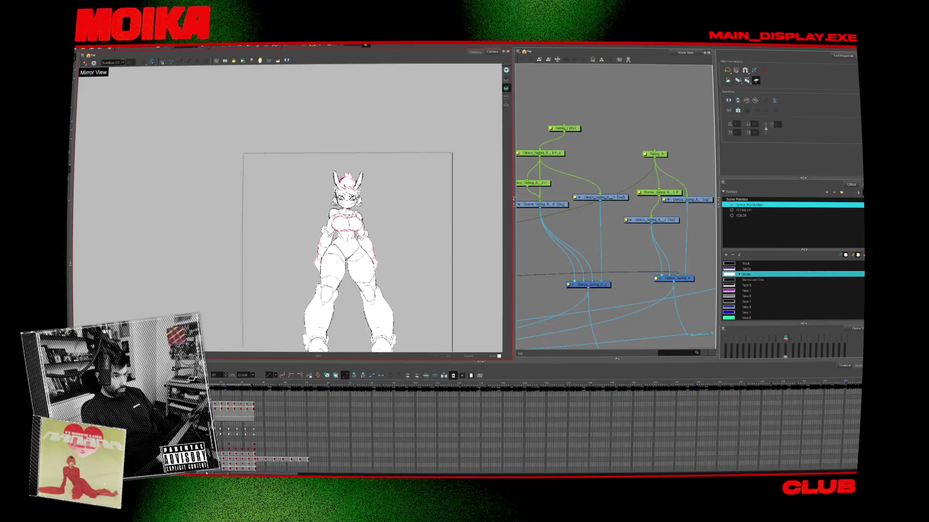
{"action": "key", "text": "1"}
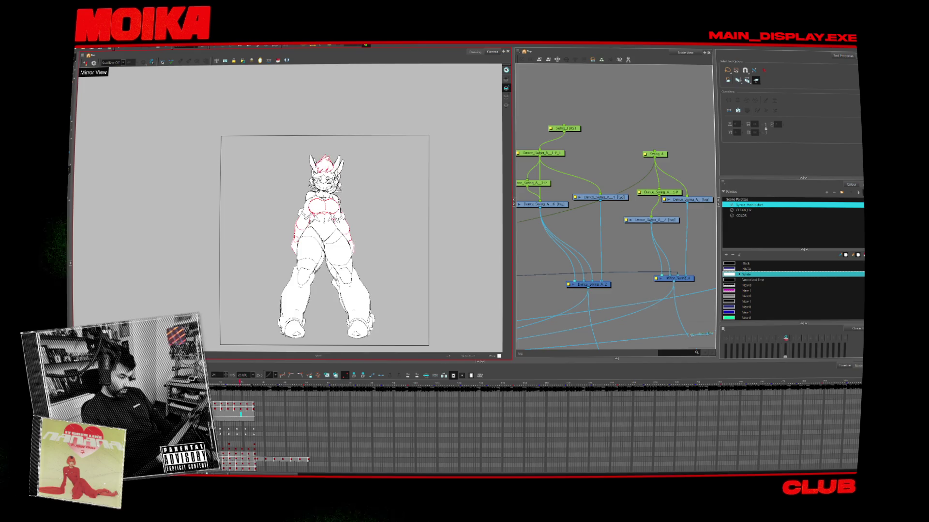
{"action": "key", "text": "ctrl+a"}
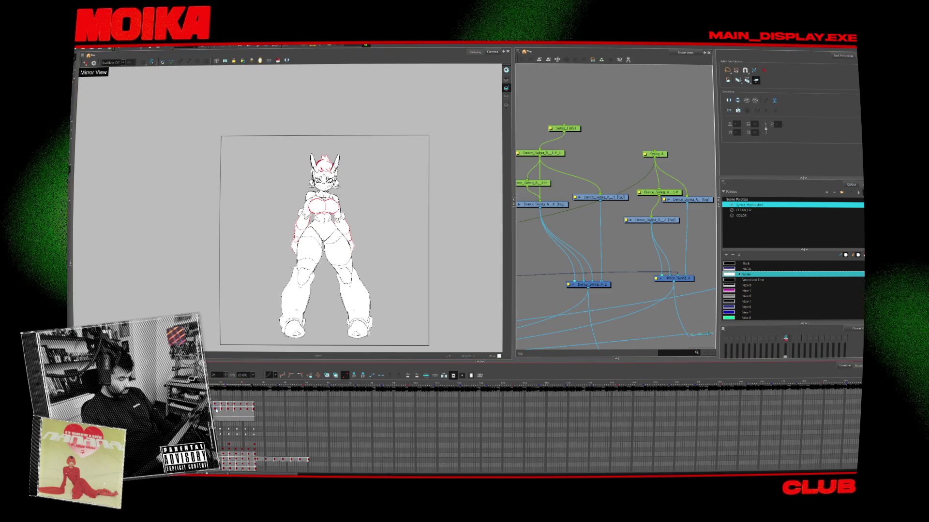
{"action": "key", "text": "1"}
{"action": "key", "text": "1"}
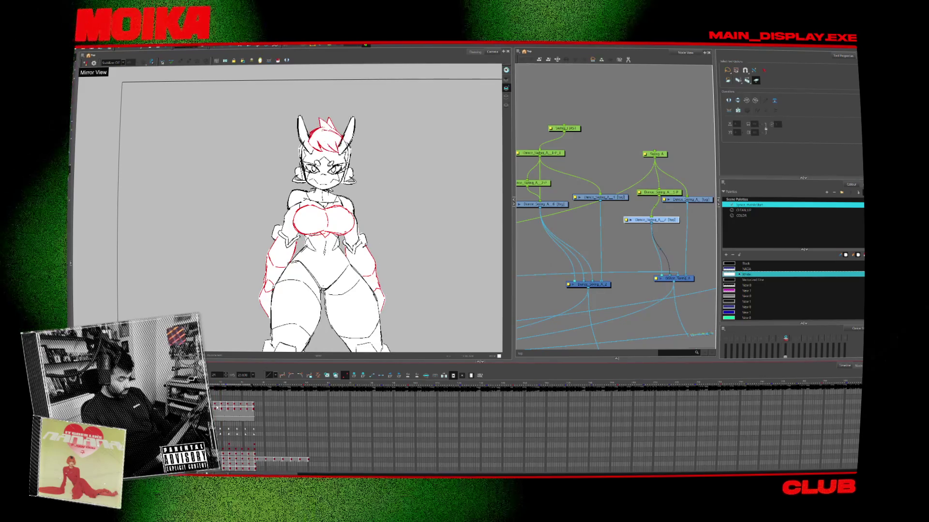
{"action": "left_click", "coordinate": [223, 392]}
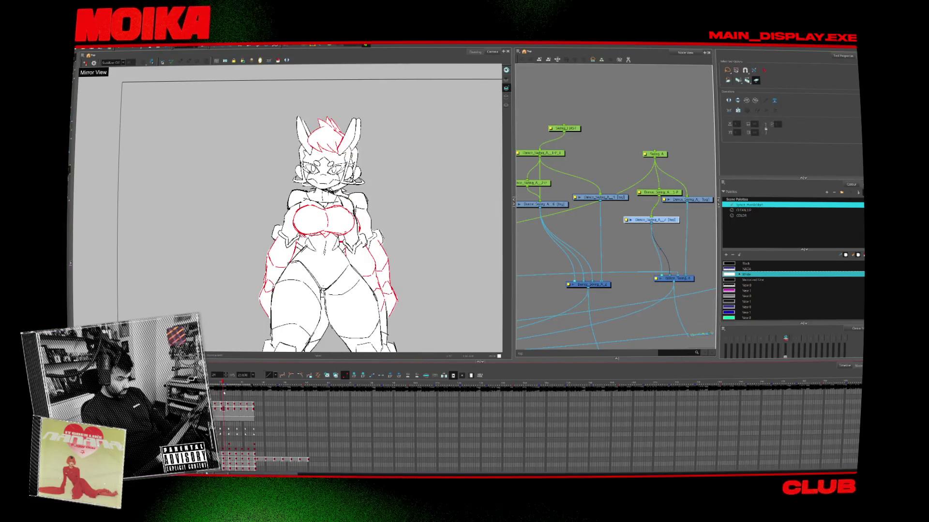
{"action": "left_click", "coordinate": [227, 395]}
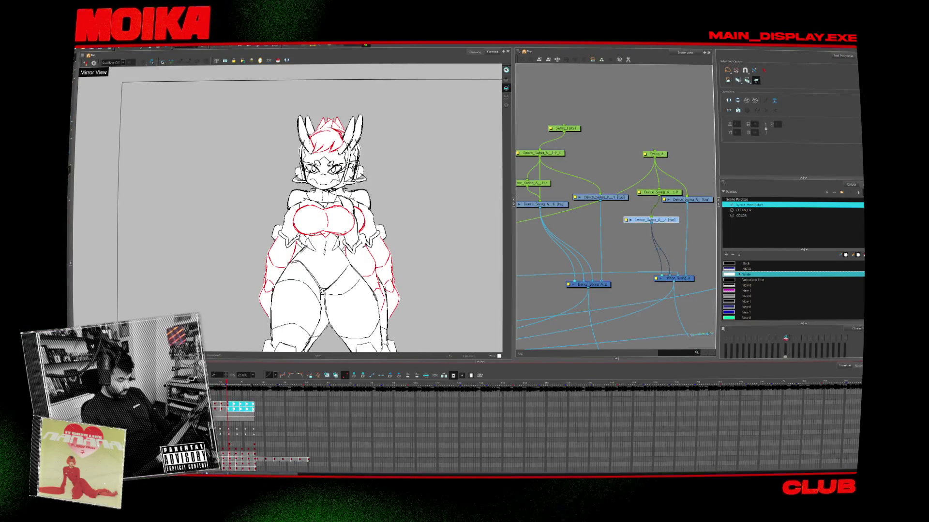
{"action": "left_click_drag", "start_coordinate": [228, 406], "coordinate": [252, 409]}
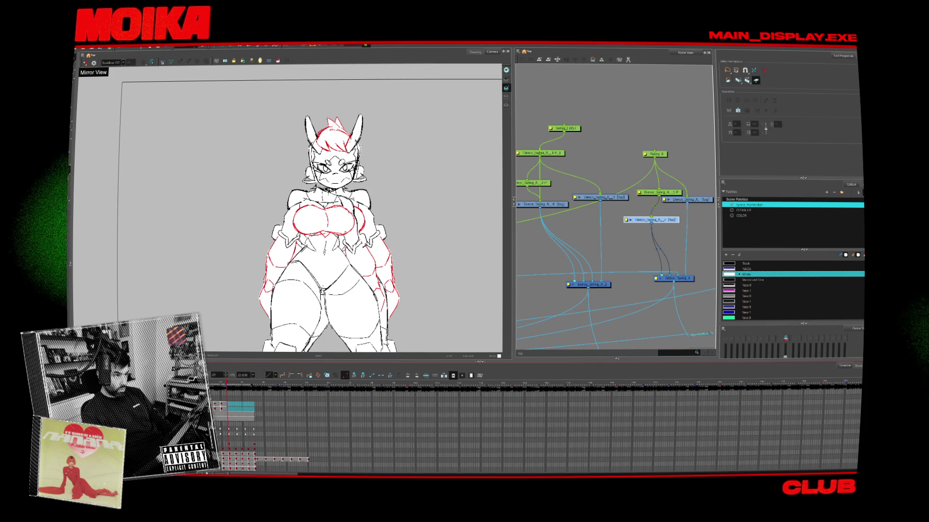
{"action": "left_click", "coordinate": [218, 406]}
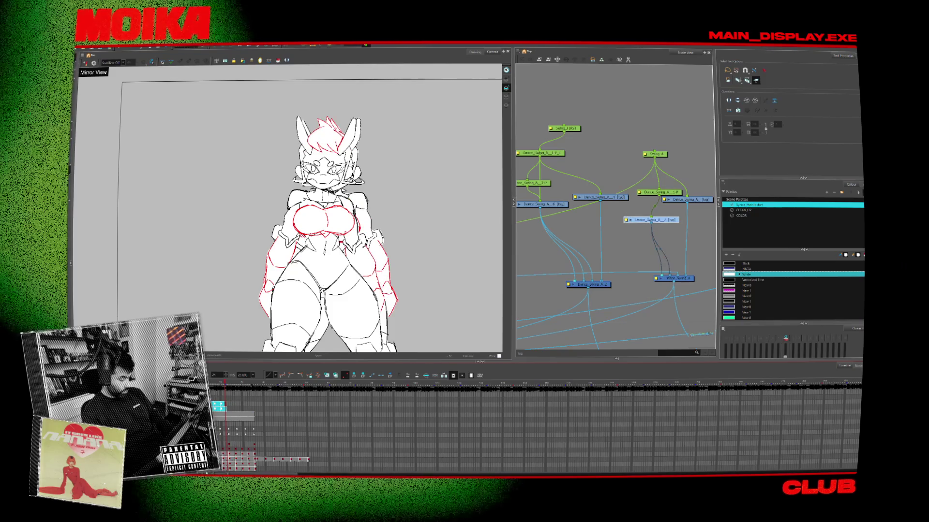
{"action": "scroll", "coordinate": [483, 421], "scroll_direction": "down", "scroll_amount": 2}
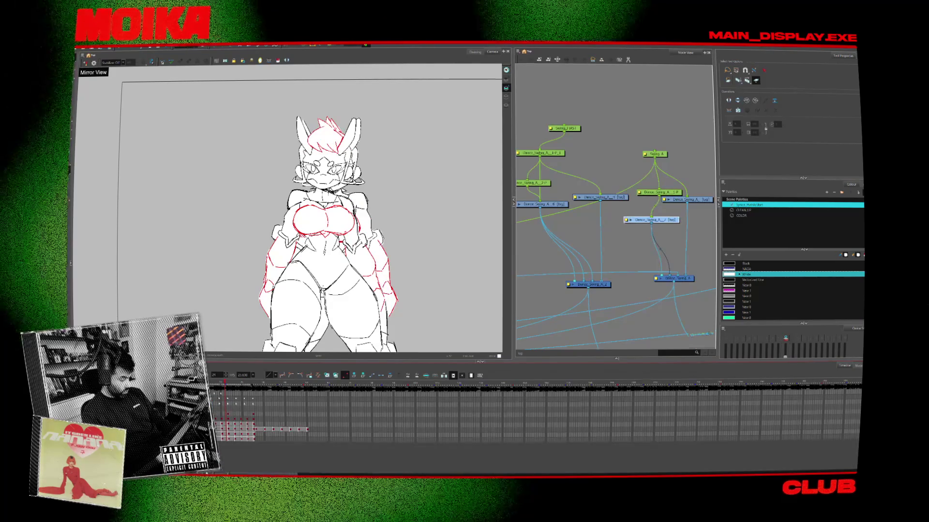
{"action": "scroll", "coordinate": [484, 416], "scroll_direction": "down", "scroll_amount": 1}
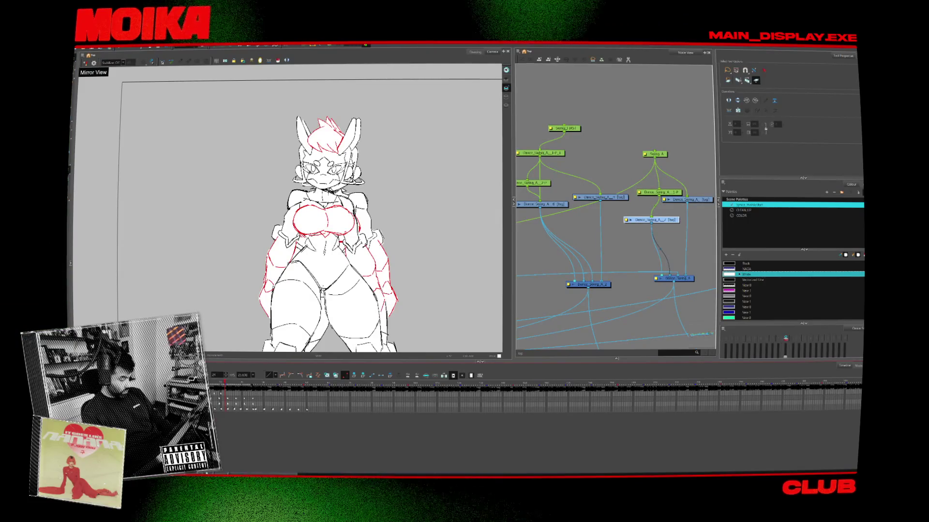
{"action": "scroll", "coordinate": [483, 416], "scroll_direction": "up", "scroll_amount": 2}
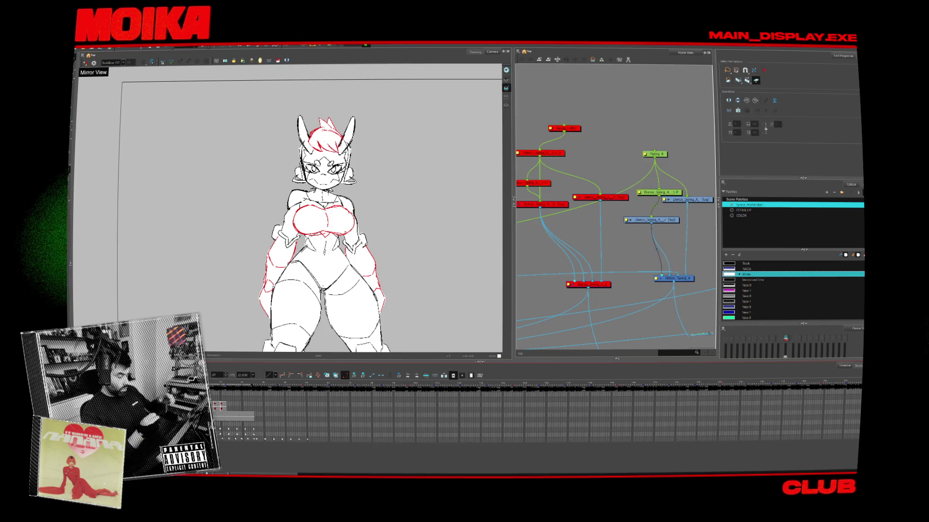
{"action": "left_click", "coordinate": [224, 386]}
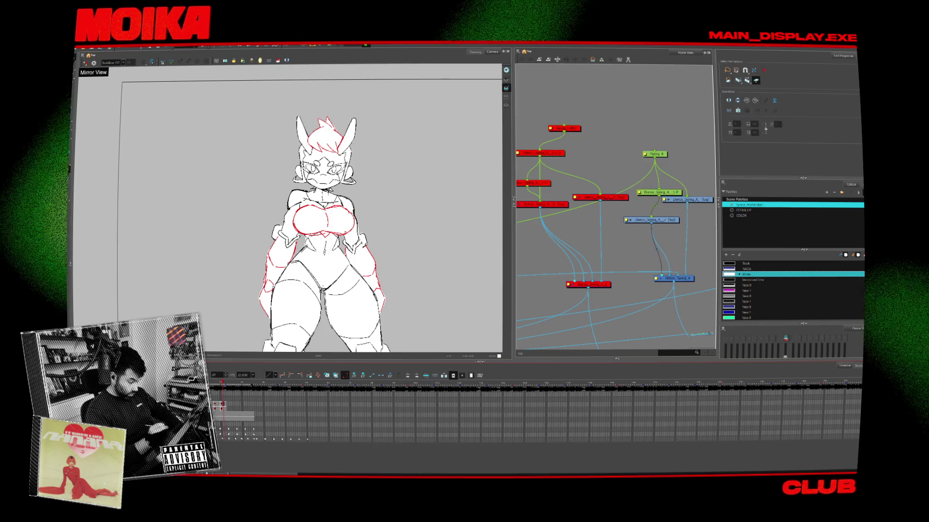
- Flip the head strokes horizontally on frame 2, then delete them
{"action": "left_click_drag", "start_coordinate": [222, 384], "coordinate": [224, 383]}
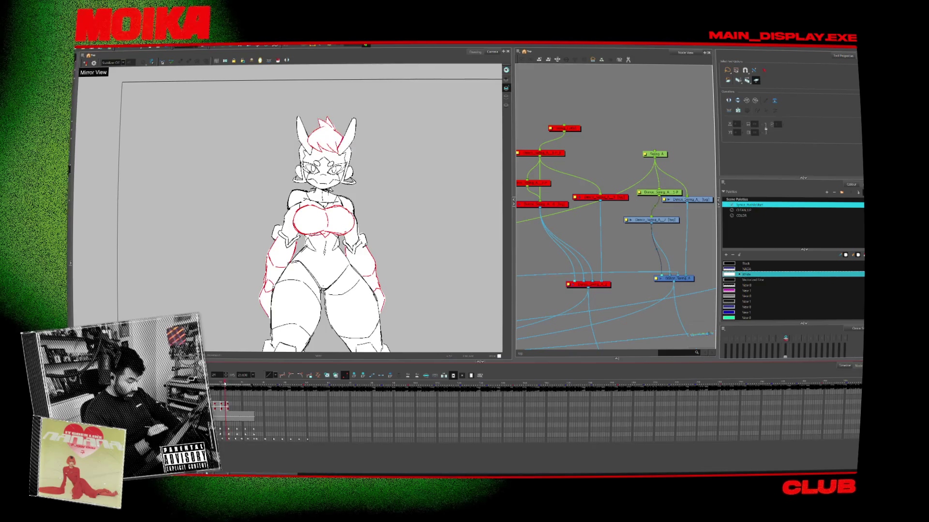
{"action": "left_click", "coordinate": [221, 404]}
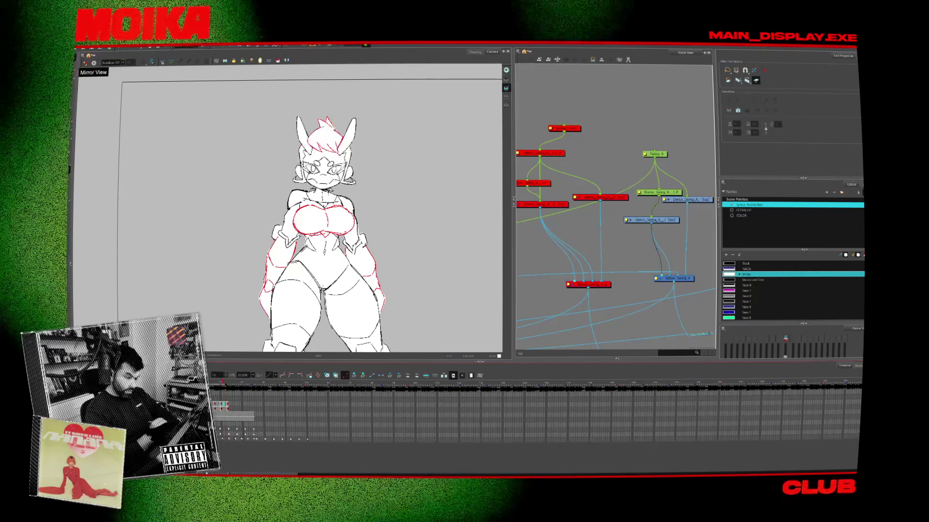
{"action": "key", "text": "ctrl+a"}
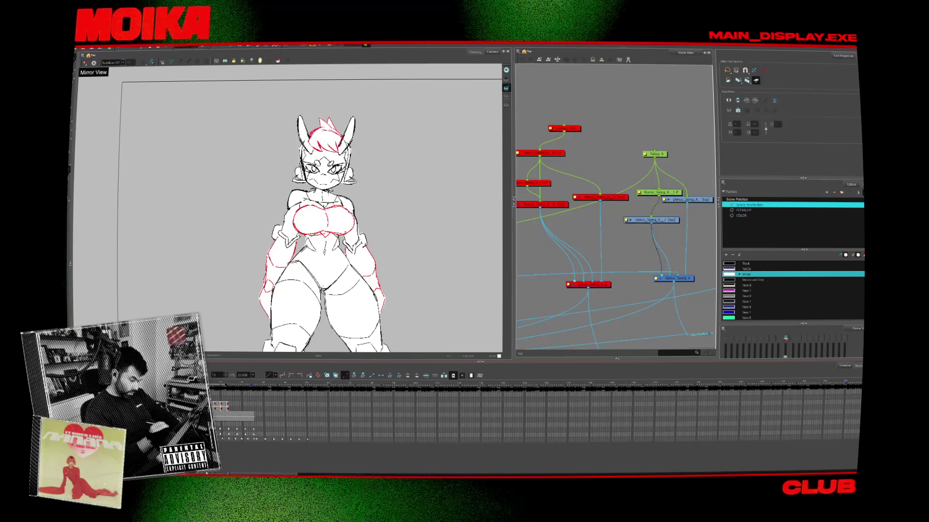
{"action": "key", "text": "4"}
{"action": "key", "text": "Delete"}
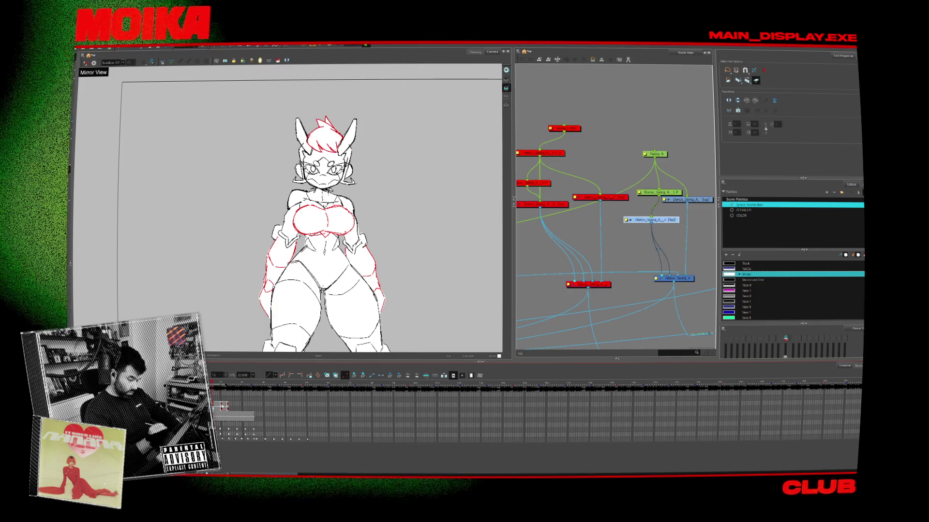
- Step through the following head drawings from the first frame, selecting the Dance_Swing_A node
{"action": "left_click", "coordinate": [221, 407]}
{"action": "left_click", "coordinate": [221, 396]}
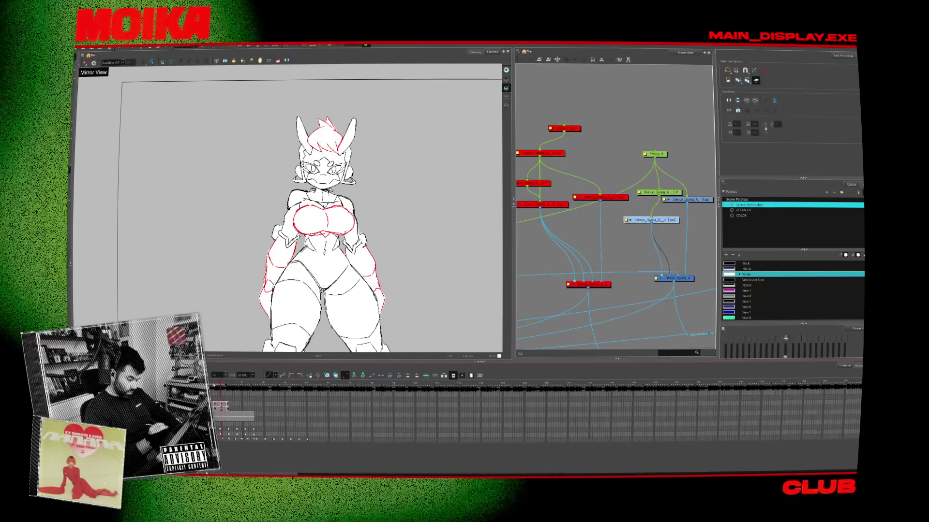
{"action": "left_click", "coordinate": [211, 386]}
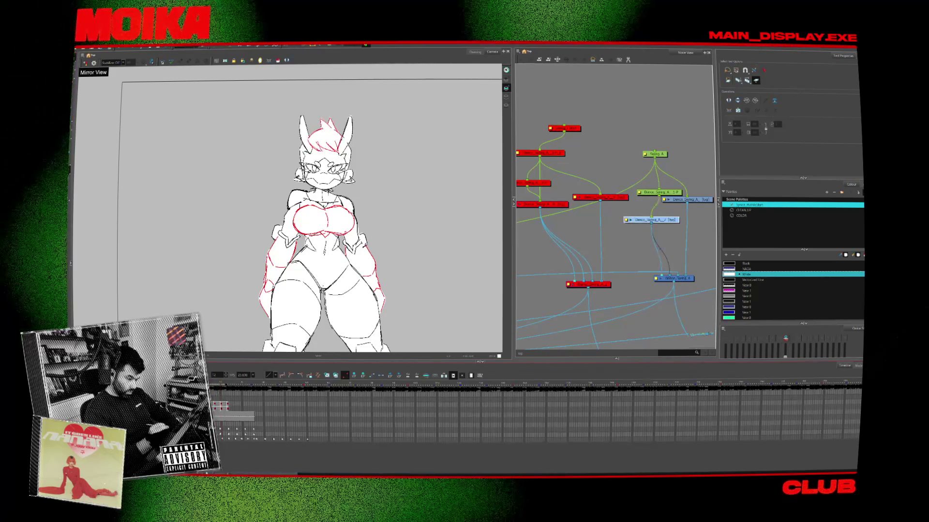
{"action": "left_click", "coordinate": [210, 386]}
{"action": "left_click", "coordinate": [217, 385]}
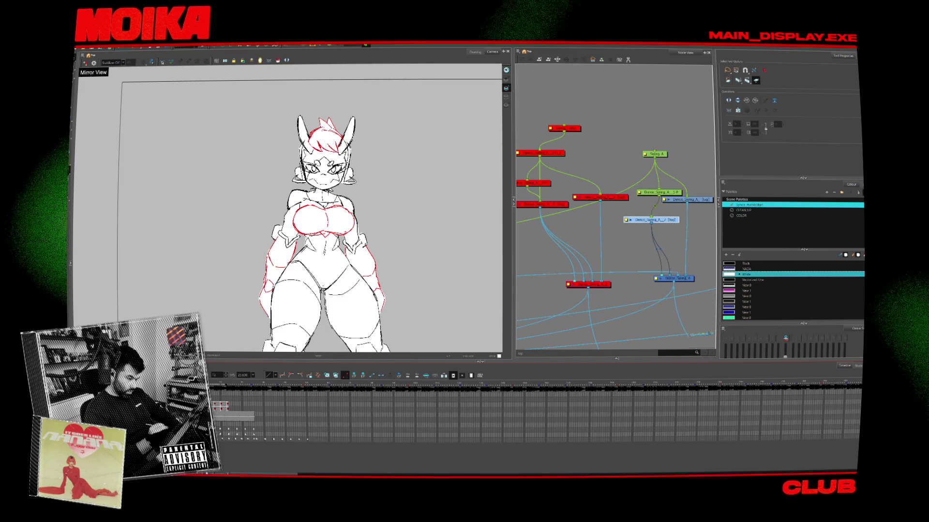
{"action": "left_click", "coordinate": [223, 385]}
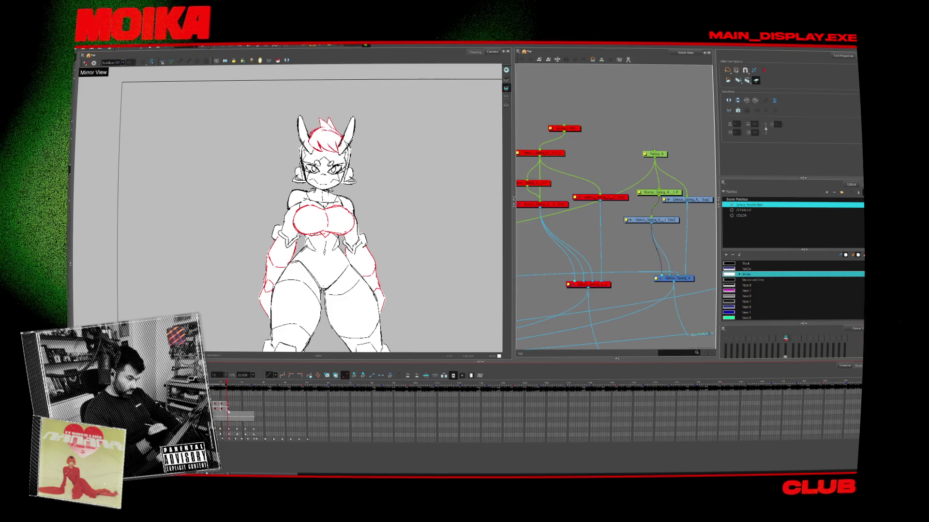
{"action": "left_click", "coordinate": [221, 408]}
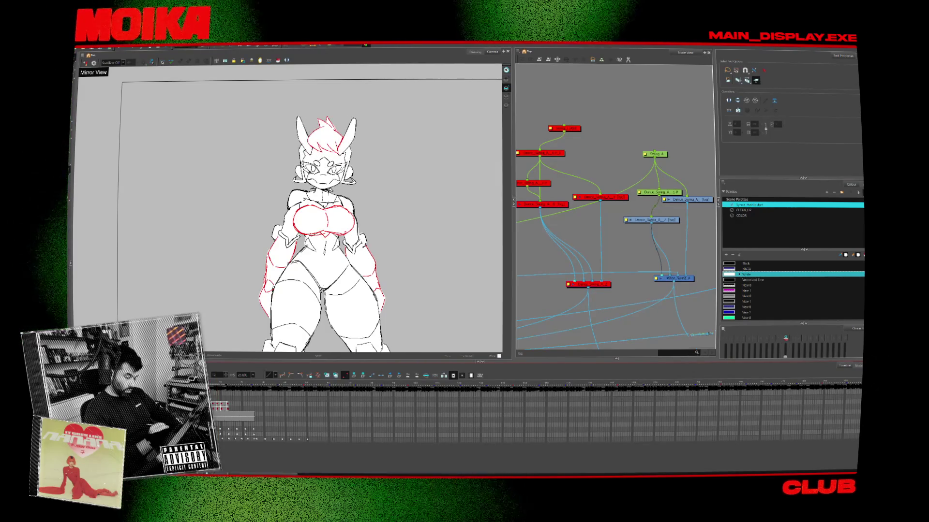
{"action": "left_click", "coordinate": [651, 219]}
{"action": "key", "text": "Delete"}
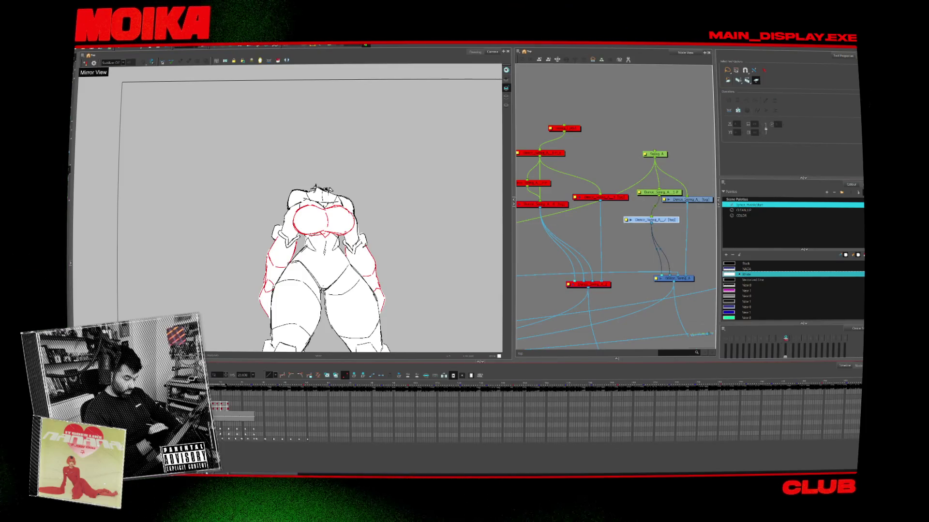
{"action": "key", "text": "ctrl+z"}
{"action": "key", "text": "ctrl+shift+z"}
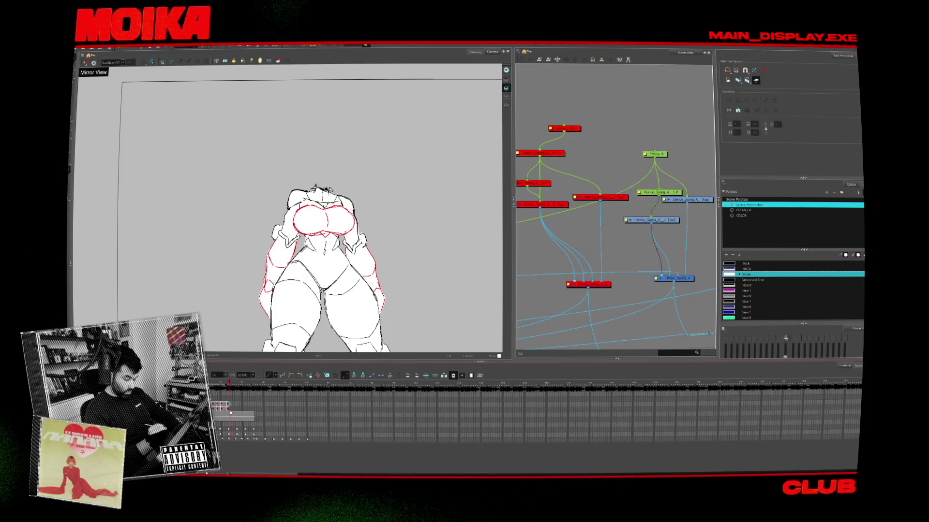
{"action": "key", "text": "ctrl+z"}
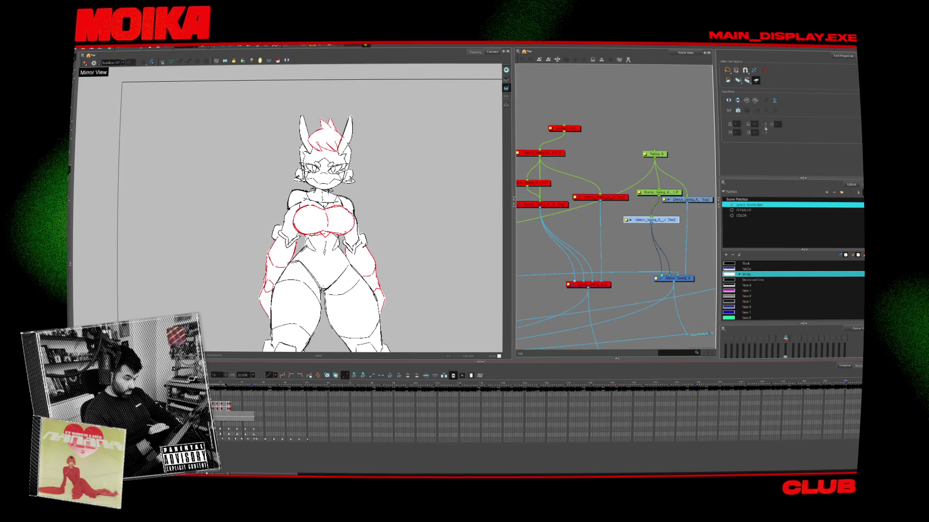
{"action": "key", "text": "period"}
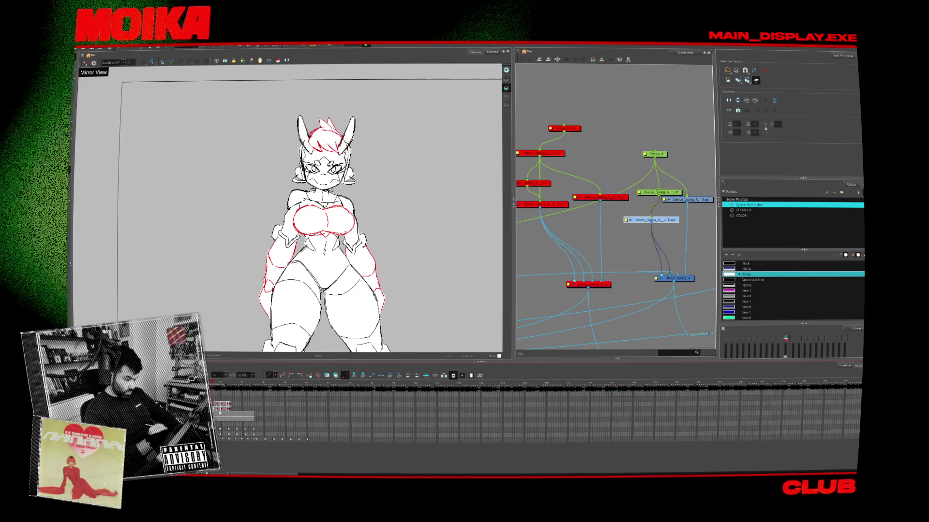
{"action": "key", "text": "period"}
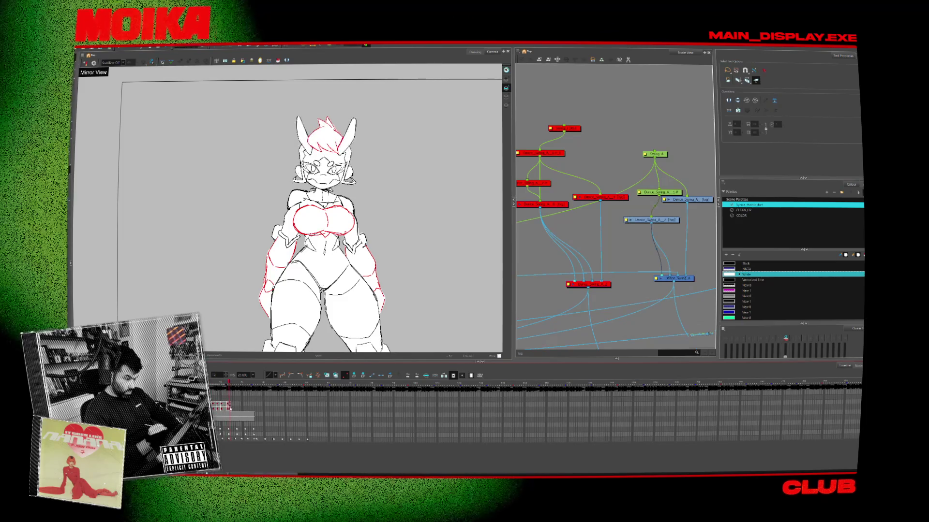
{"action": "key", "text": "comma"}
{"action": "key", "text": "comma"}
{"action": "key", "text": "comma"}
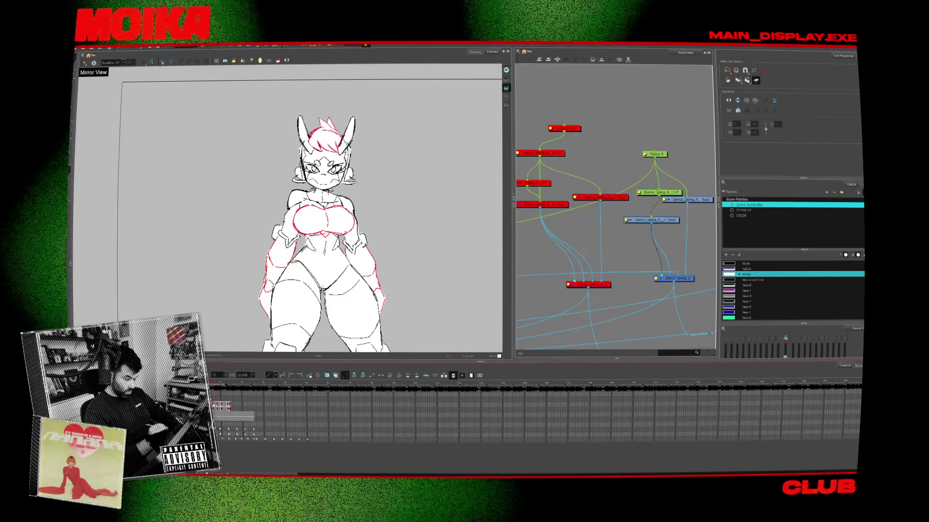
{"action": "key", "text": "period"}
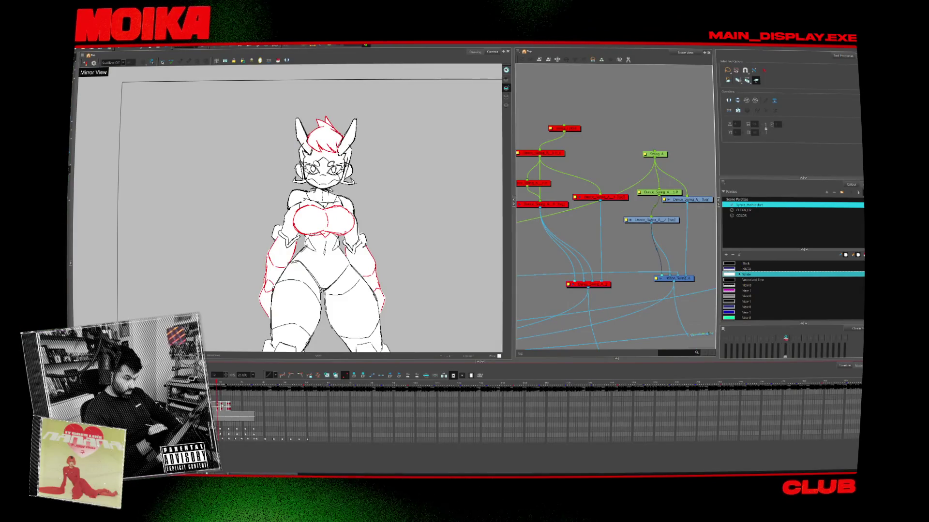
{"action": "key", "text": "ctrl+z"}
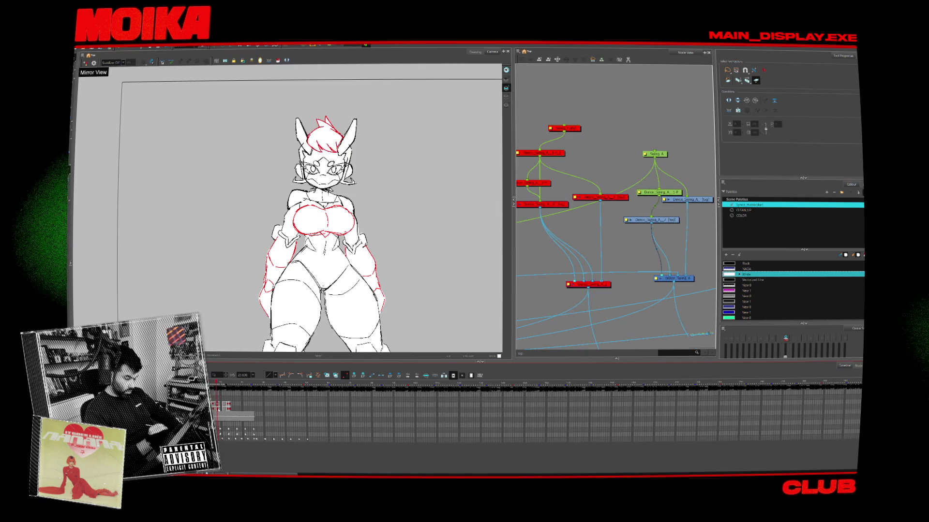
{"action": "key", "text": "ctrl+z"}
{"action": "key", "text": "ctrl+z"}
{"action": "key", "text": "ctrl+z"}
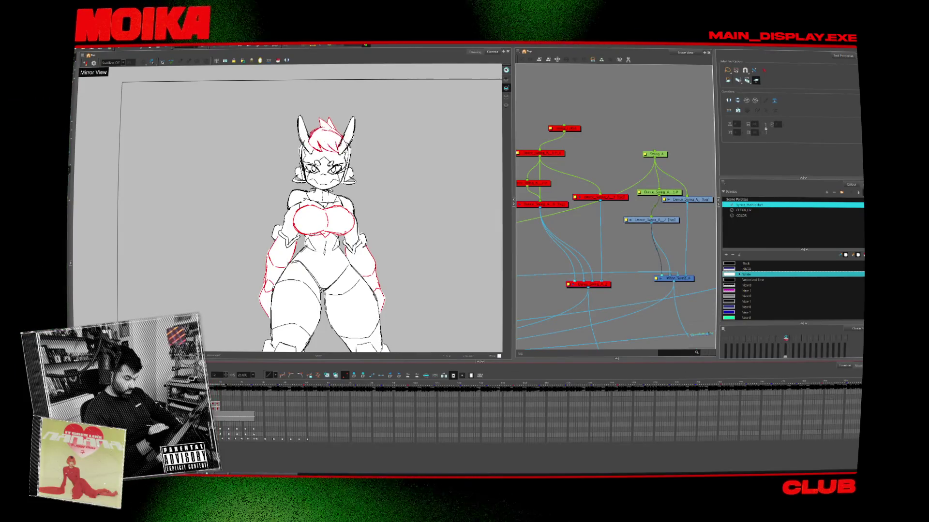
{"action": "left_click", "coordinate": [651, 220]}
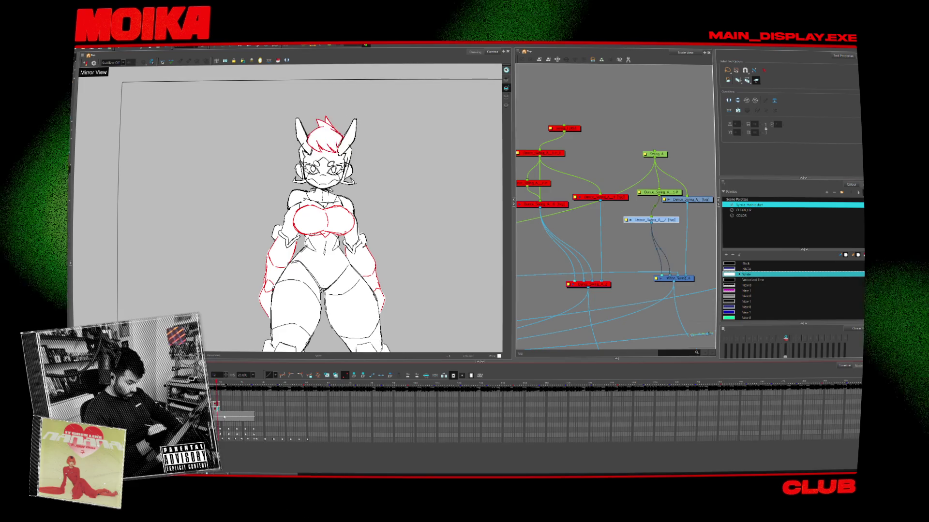
{"action": "left_click", "coordinate": [229, 385]}
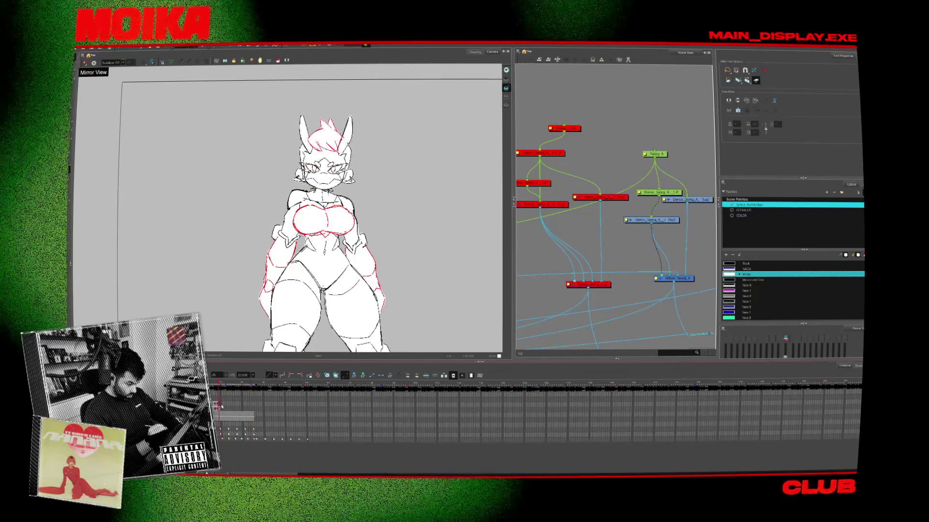
{"action": "left_click", "coordinate": [651, 220]}
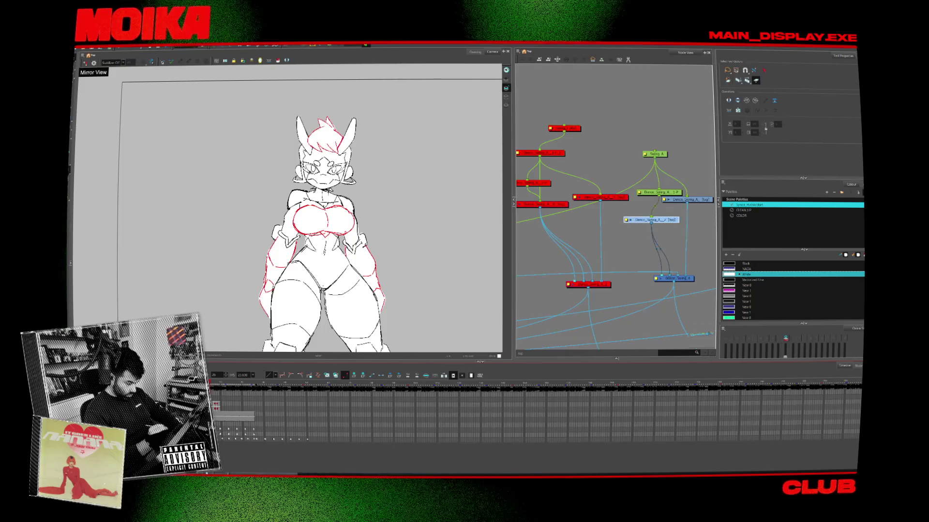
{"action": "key", "text": "ctrl+z"}
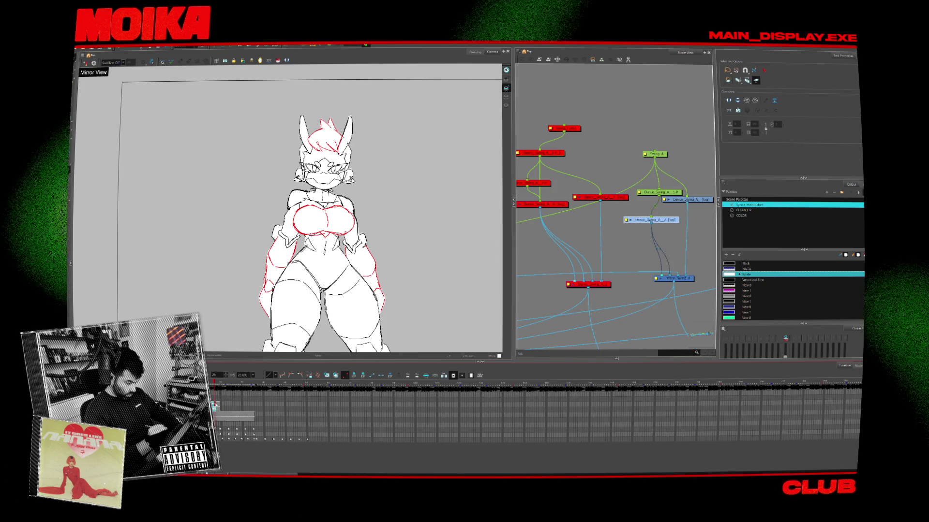
{"action": "left_click", "coordinate": [226, 405]}
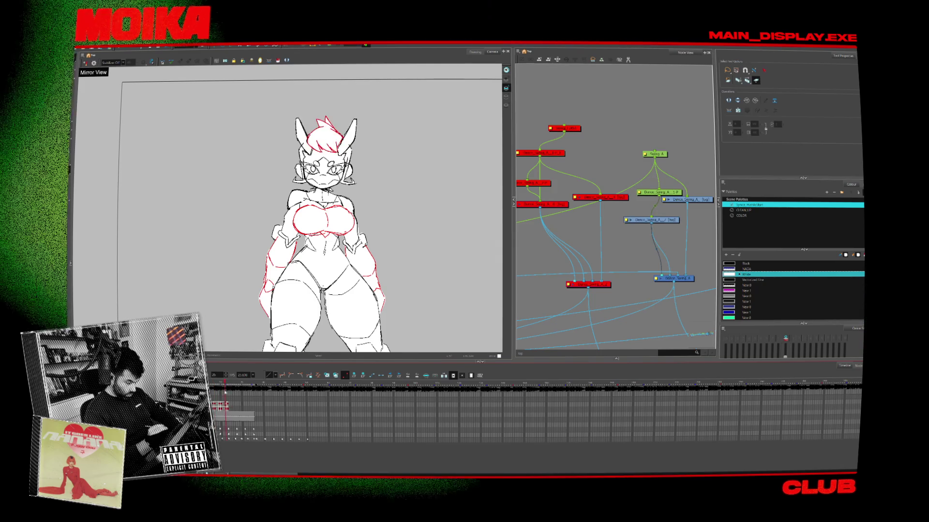
{"action": "left_click", "coordinate": [227, 406]}
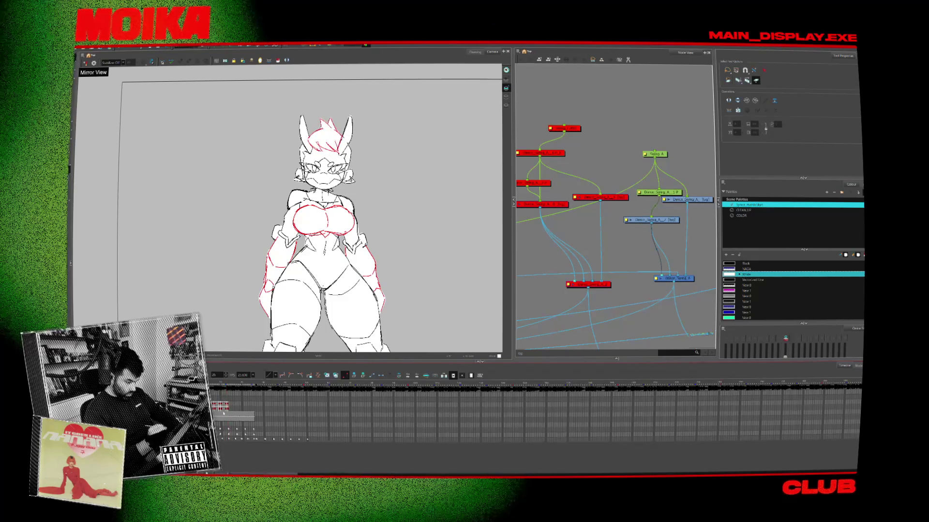
{"action": "left_click", "coordinate": [239, 423]}
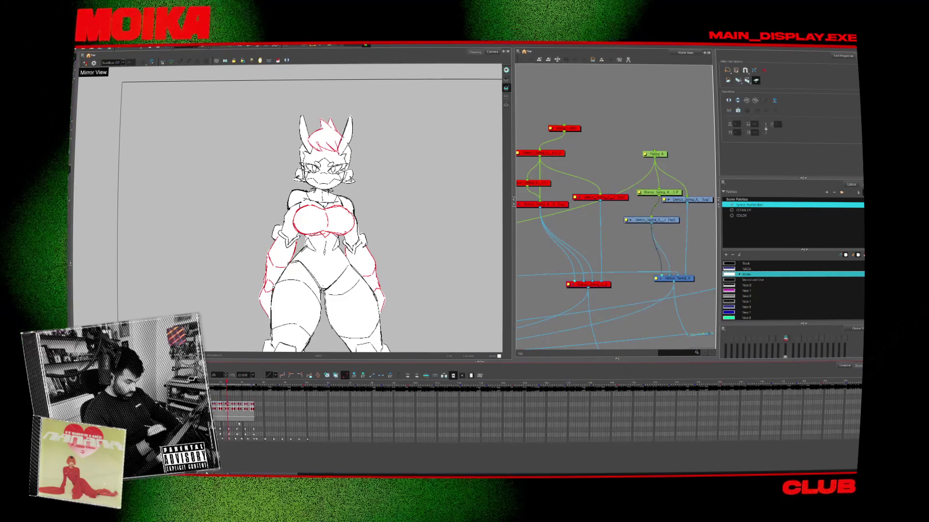
{"action": "left_click", "coordinate": [251, 387]}
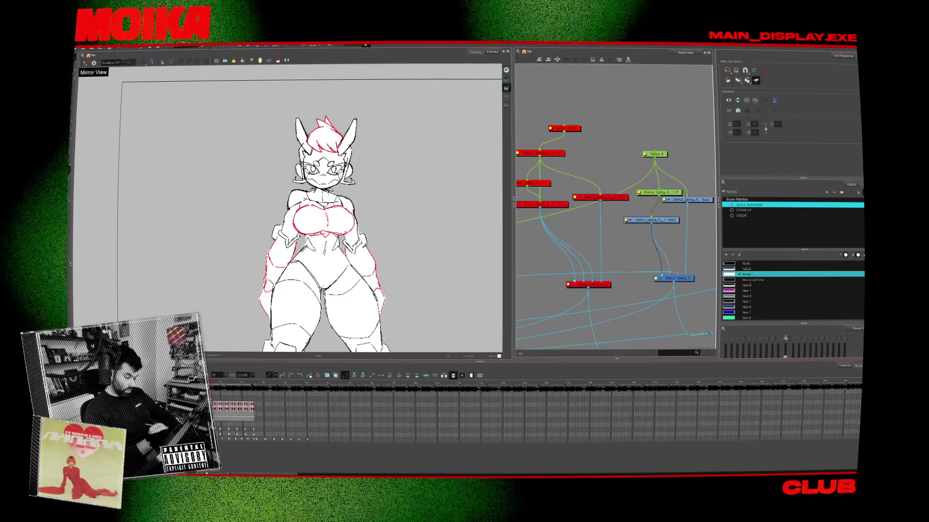
{"action": "left_click", "coordinate": [651, 220]}
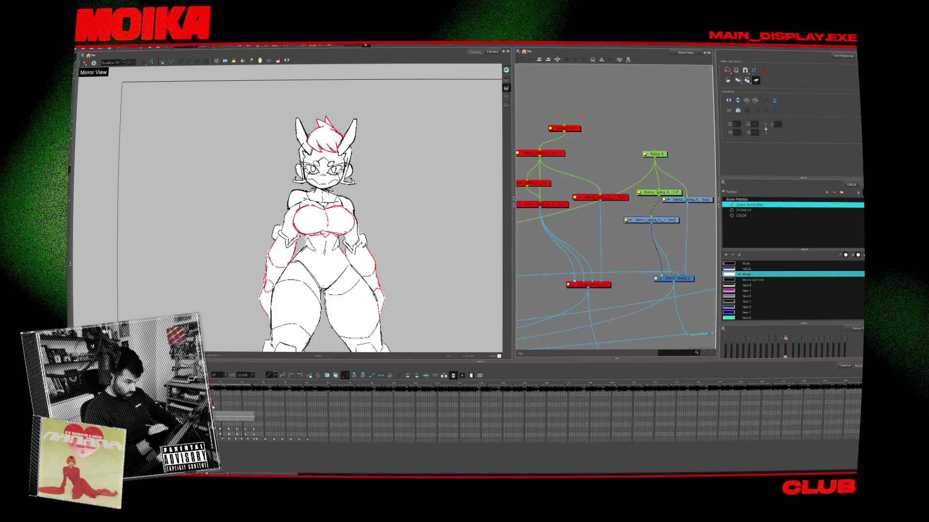
{"action": "left_click", "coordinate": [223, 419]}
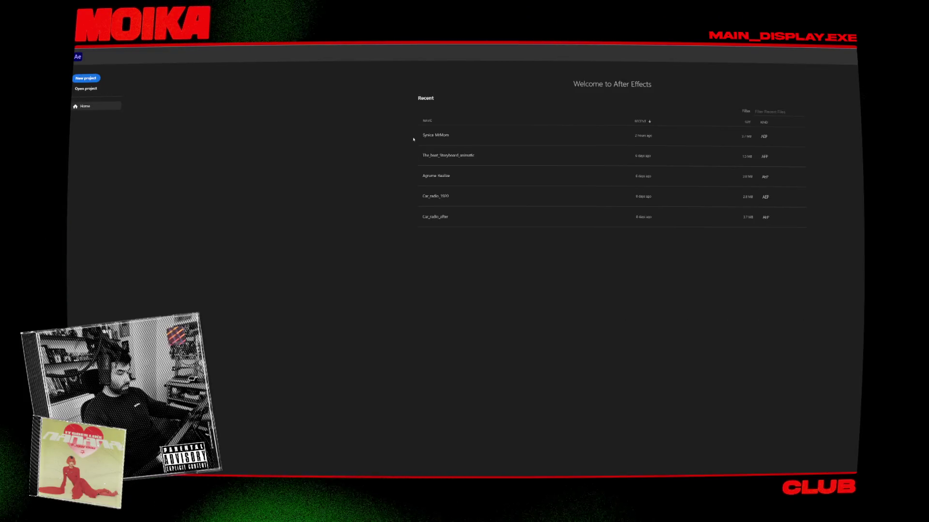
- Open Synica MrMom in After Effects, preview at 200%, view the D_Swing_A.mov layer alone, then return to Harmony
{"action": "left_click", "coordinate": [430, 138]}
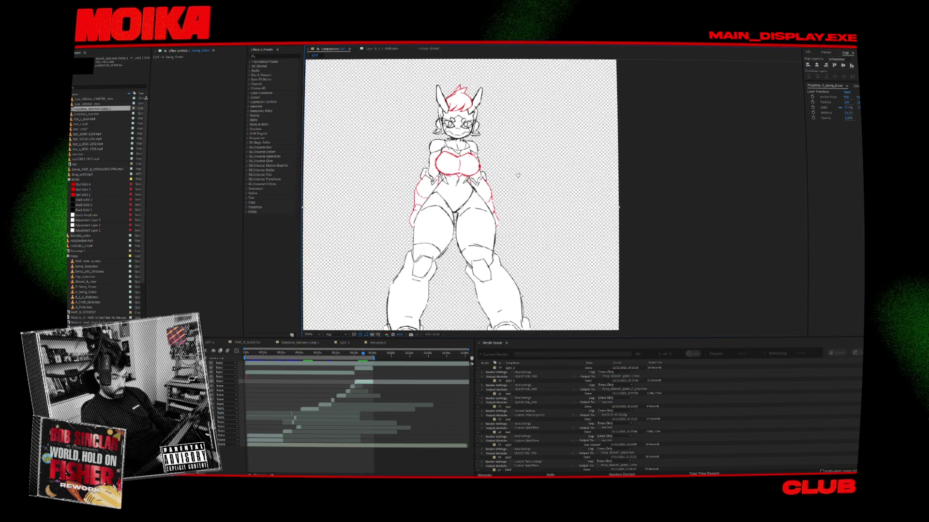
{"action": "mouse_move", "coordinate": [349, 355]}
{"action": "left_mouse_down"}
{"action": "mouse_move", "coordinate": [298, 368]}
{"action": "mouse_move", "coordinate": [322, 377]}
{"action": "left_mouse_up"}
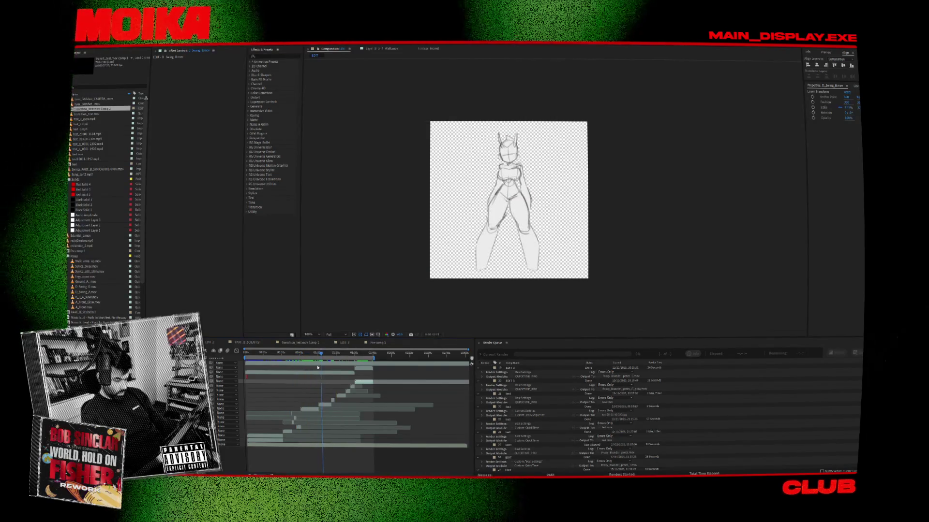
{"action": "key", "text": "period"}
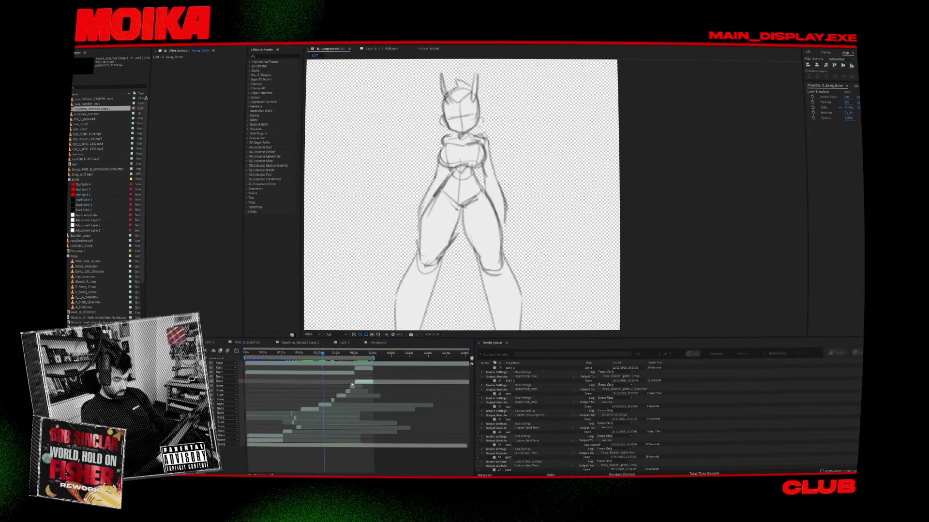
{"action": "double_click", "coordinate": [329, 404]}
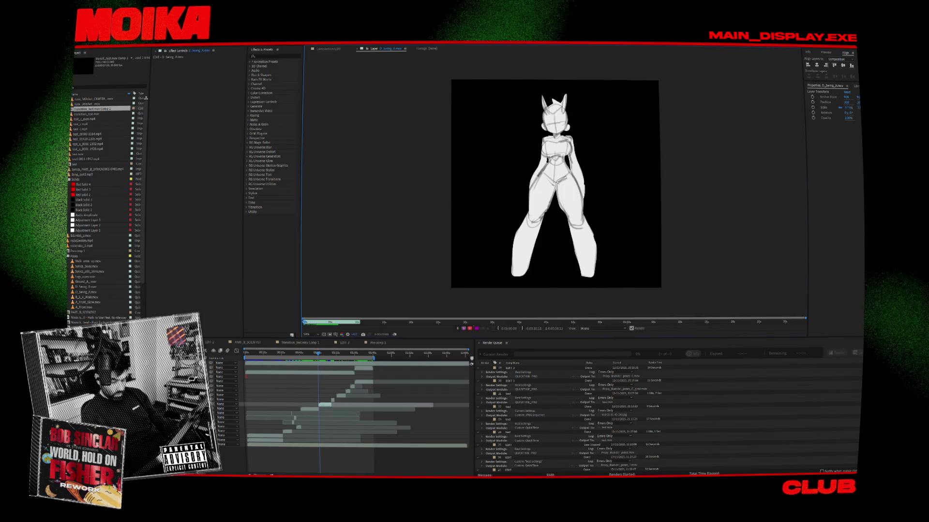
{"action": "key", "text": "alt+Tab"}
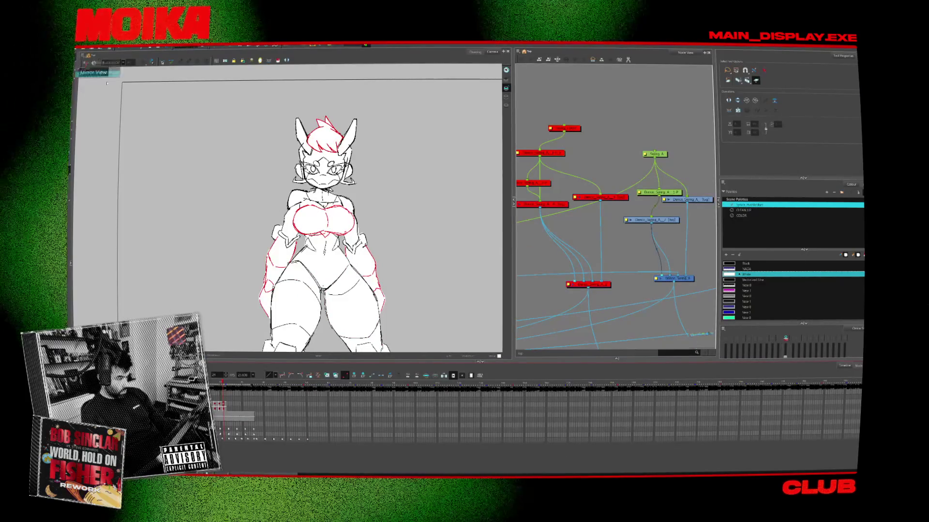
{"action": "key", "text": "shift+t"}
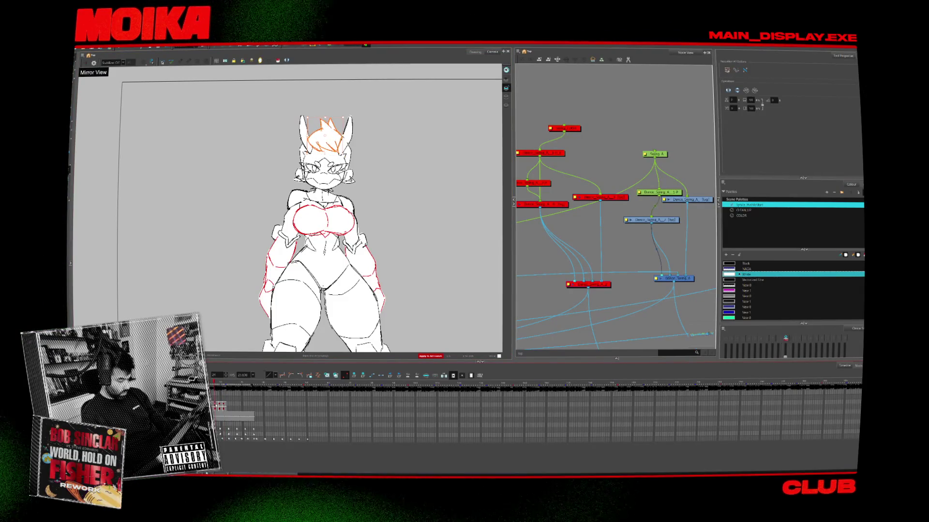
{"action": "key", "text": "Delete"}
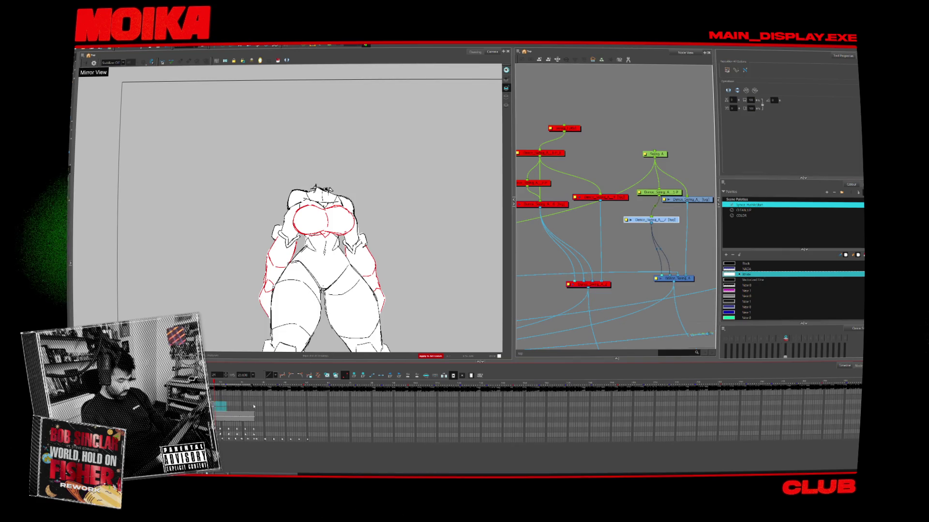
{"action": "key", "text": "ctrl+z"}
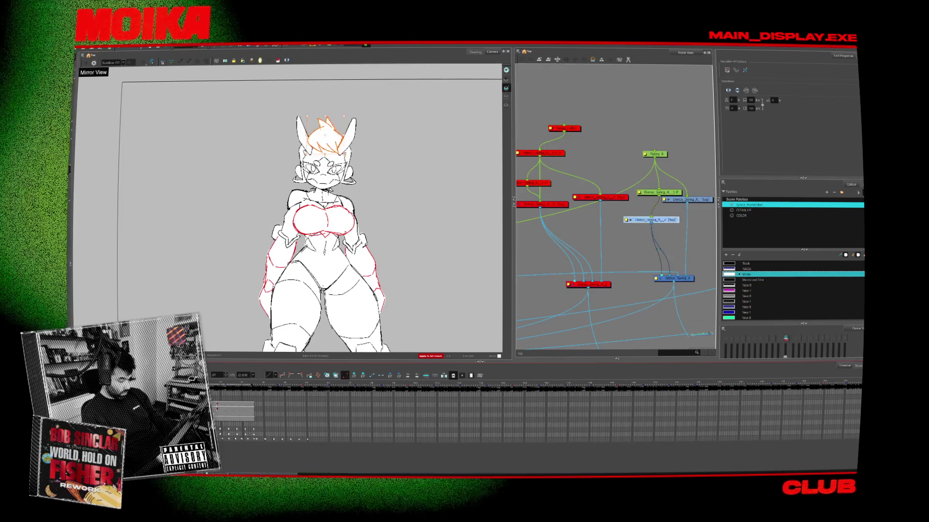
{"action": "key", "text": "ctrl+z"}
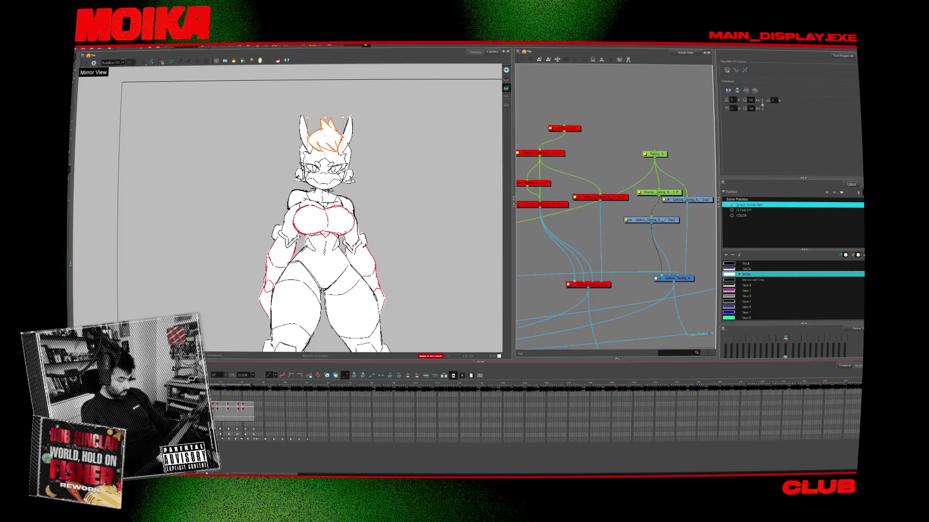
{"action": "left_click", "coordinate": [224, 404]}
{"action": "left_click", "coordinate": [227, 404]}
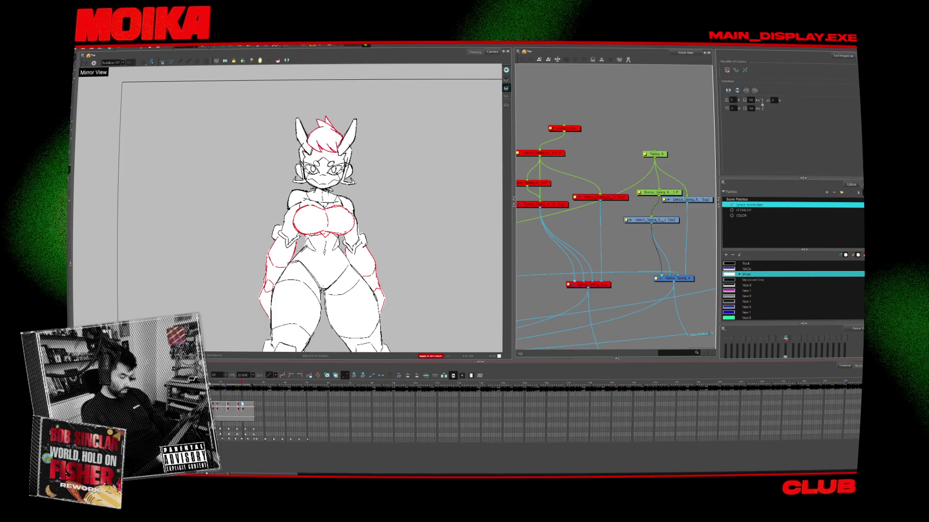
{"action": "key", "text": "ctrl+a"}
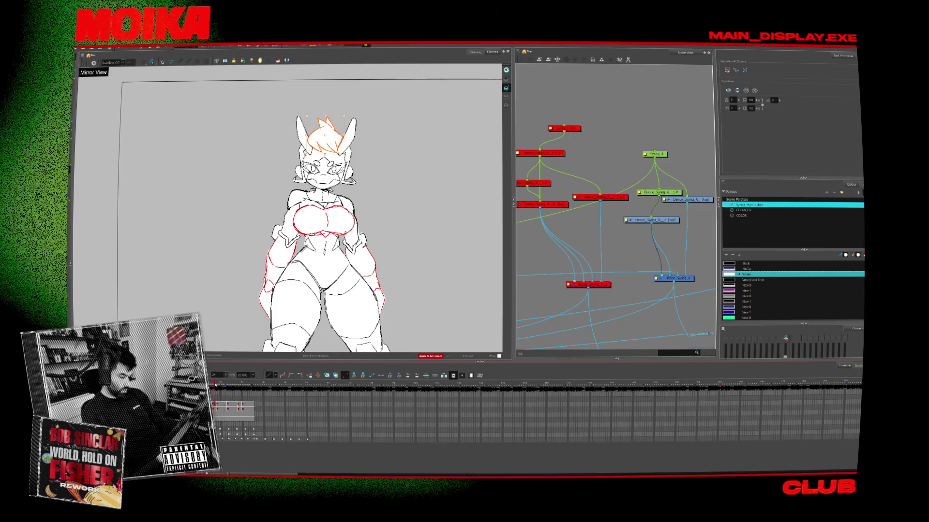
{"action": "left_click_drag", "start_coordinate": [222, 386], "coordinate": [228, 387]}
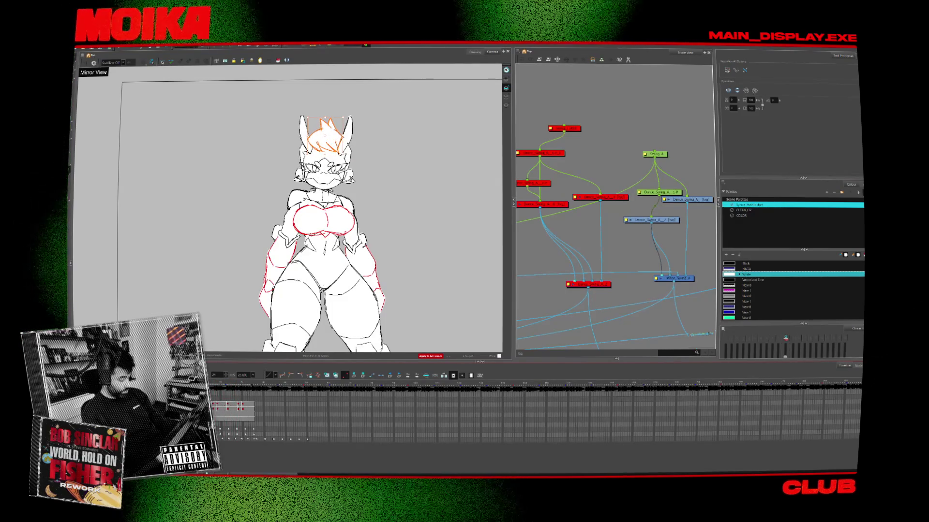
{"action": "left_click", "coordinate": [324, 252]}
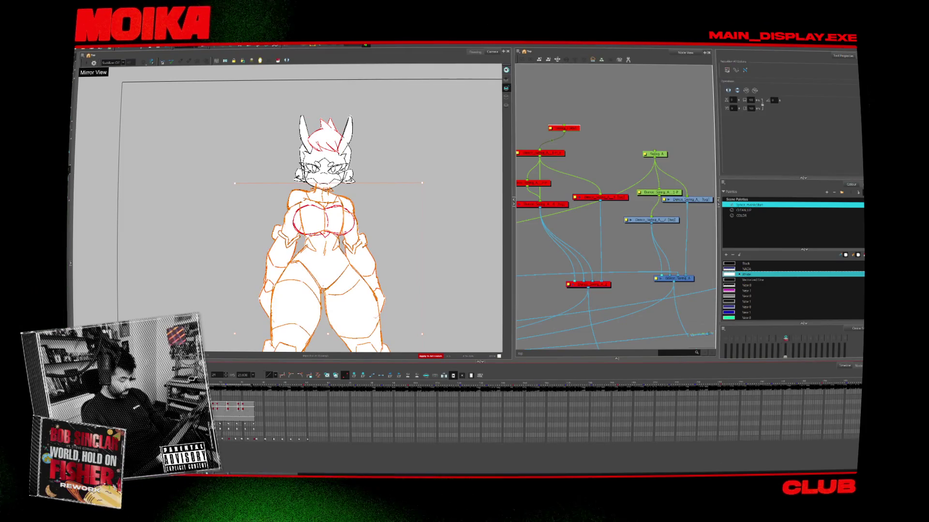
- Deselect the body and swap the hair cell to a different red-line hair drawing
{"action": "key", "text": "Escape"}
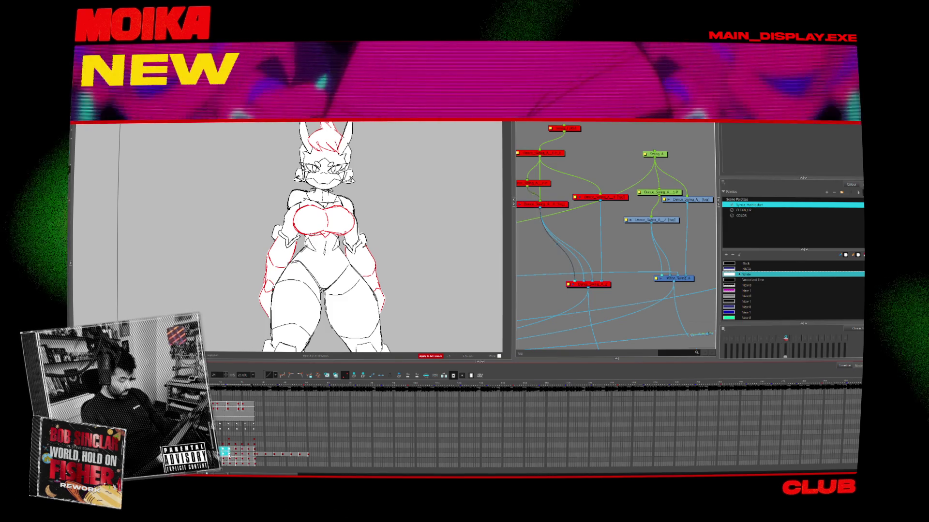
{"action": "left_click", "coordinate": [263, 409]}
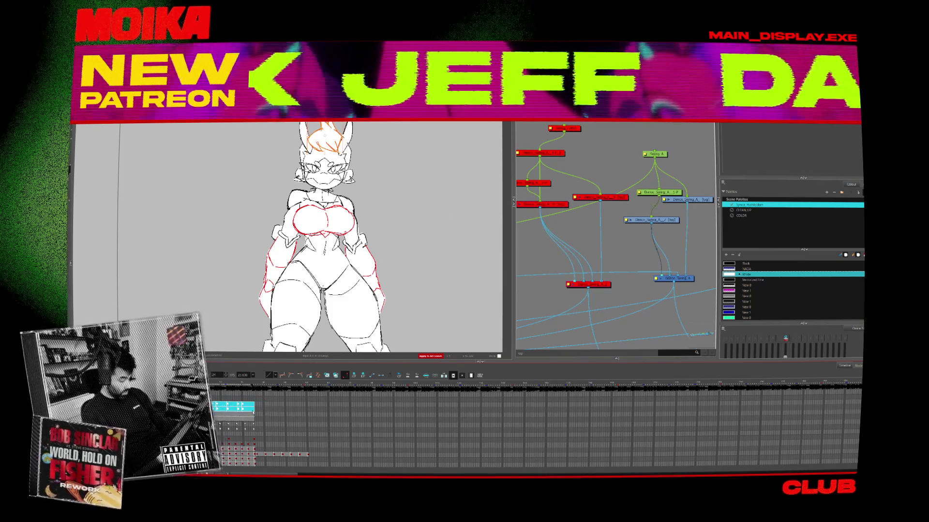
{"action": "left_click", "coordinate": [237, 452]}
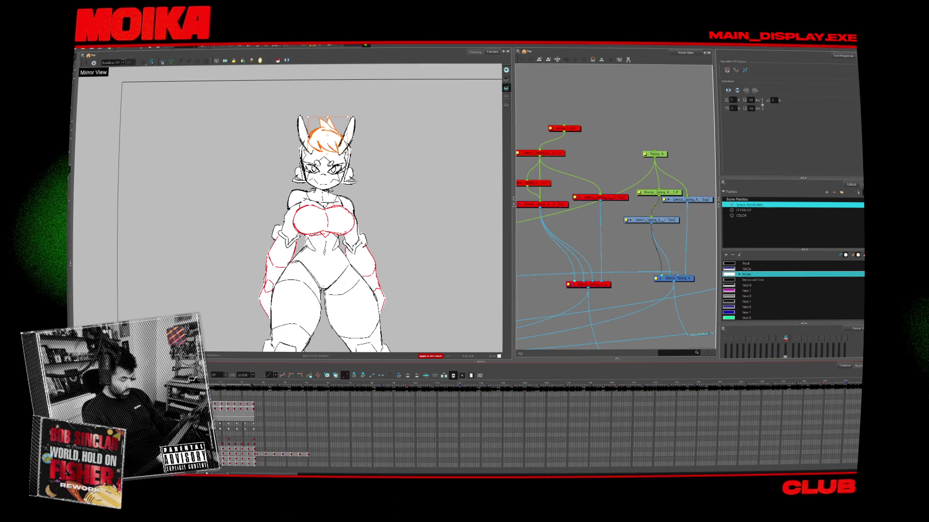
{"action": "left_click", "coordinate": [241, 404]}
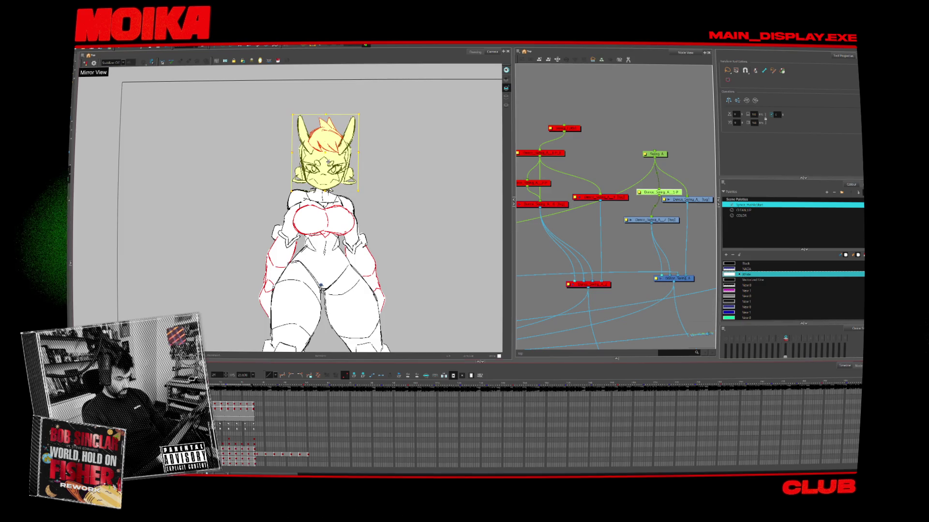
- Shift the head drawing up slightly, step through the next frames, and select the hair
{"action": "left_click_drag", "start_coordinate": [328, 163], "coordinate": [328, 160]}
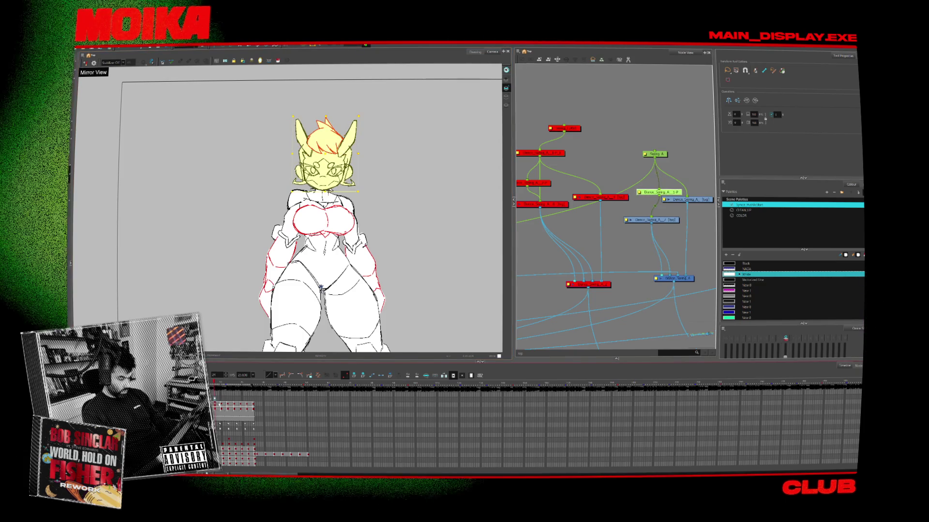
{"action": "left_click", "coordinate": [221, 402]}
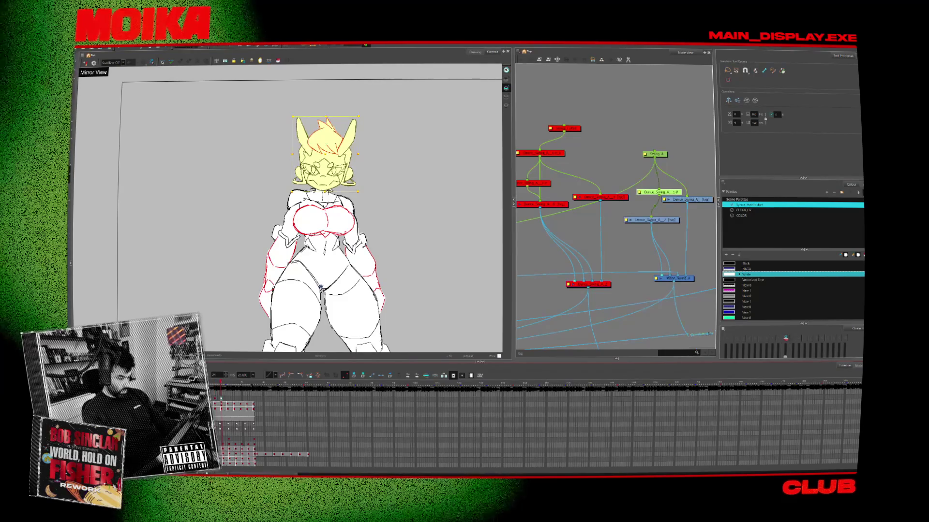
{"action": "left_click", "coordinate": [214, 398]}
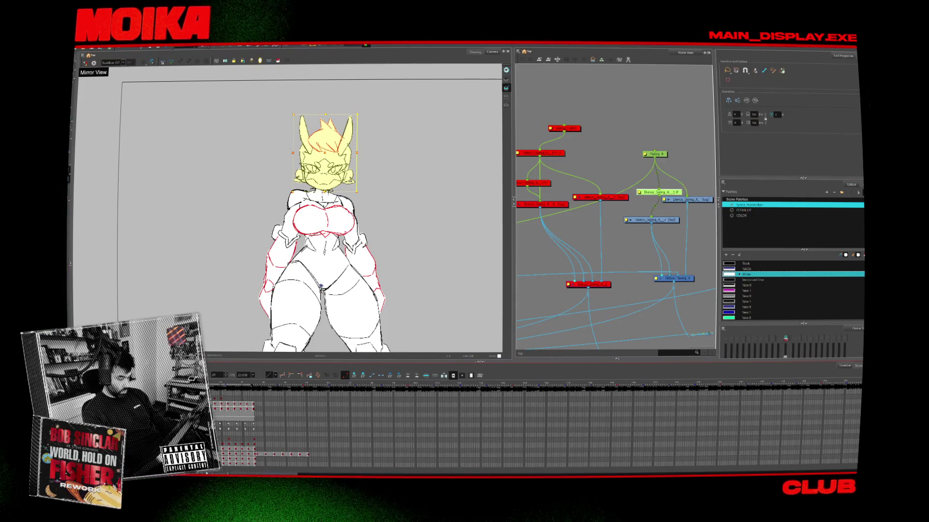
{"action": "key", "text": "period"}
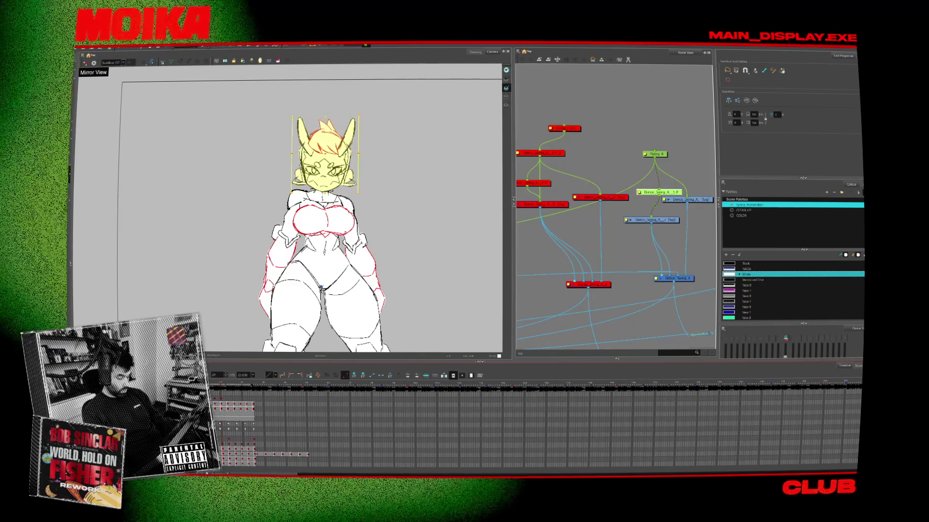
{"action": "key", "text": "period"}
{"action": "key", "text": "period"}
{"action": "key", "text": "period"}
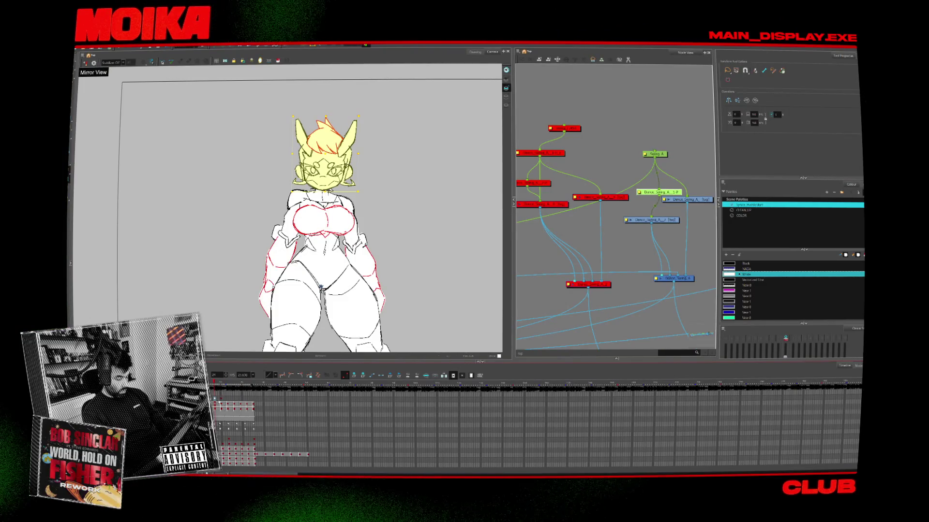
{"action": "left_click", "coordinate": [325, 131]}
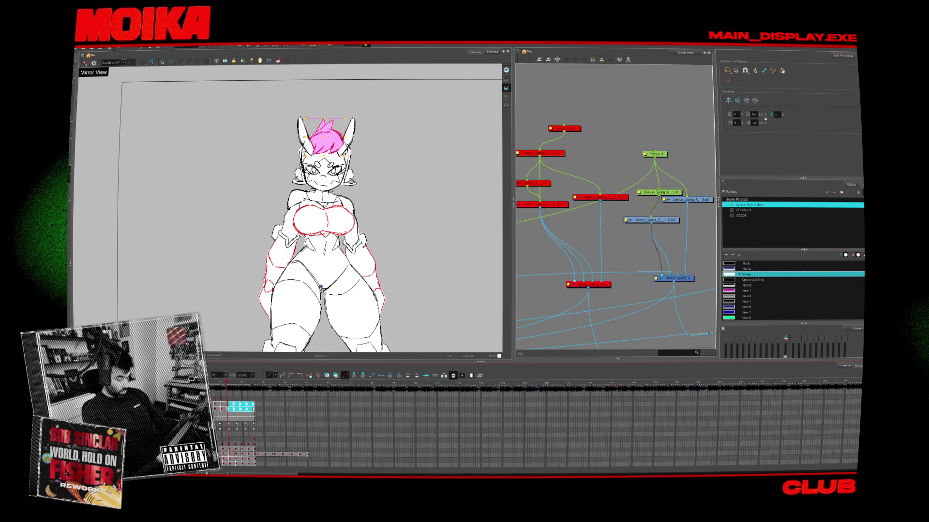
{"action": "left_click", "coordinate": [323, 167]}
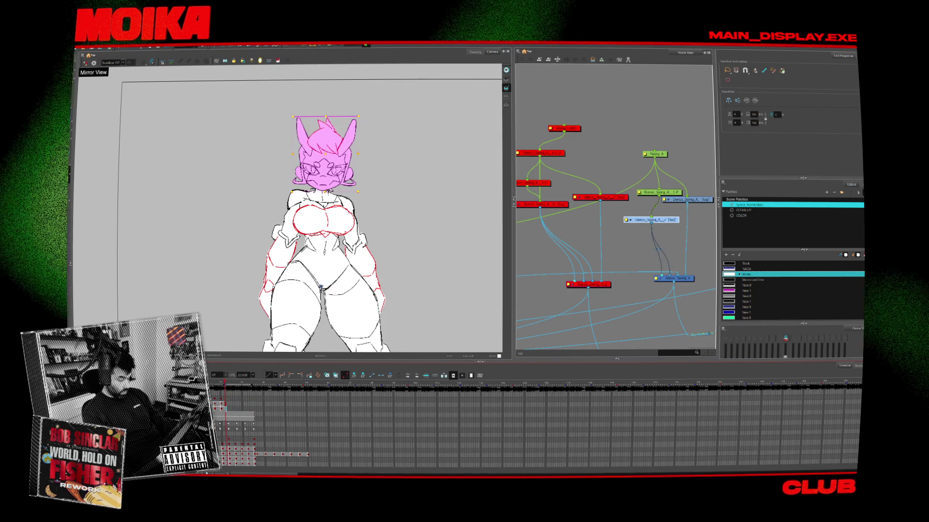
{"action": "left_click", "coordinate": [221, 415]}
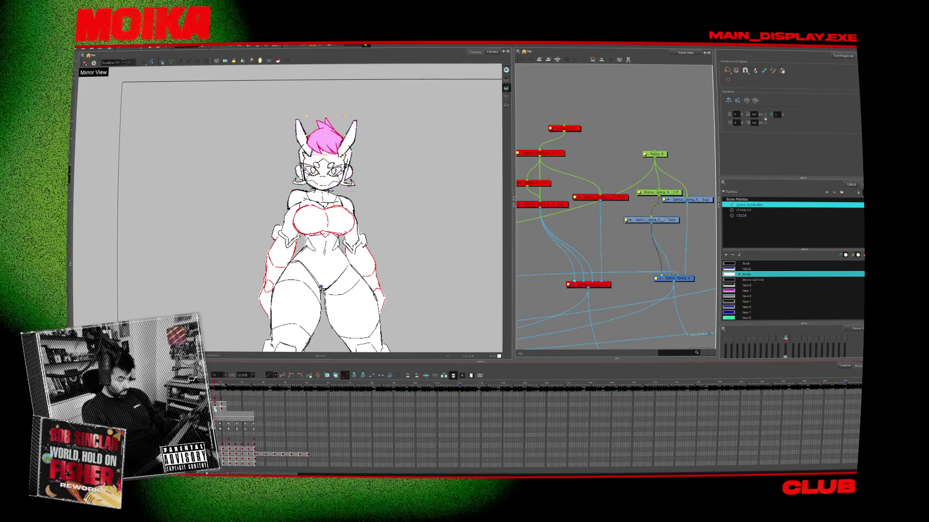
{"action": "left_click", "coordinate": [221, 409]}
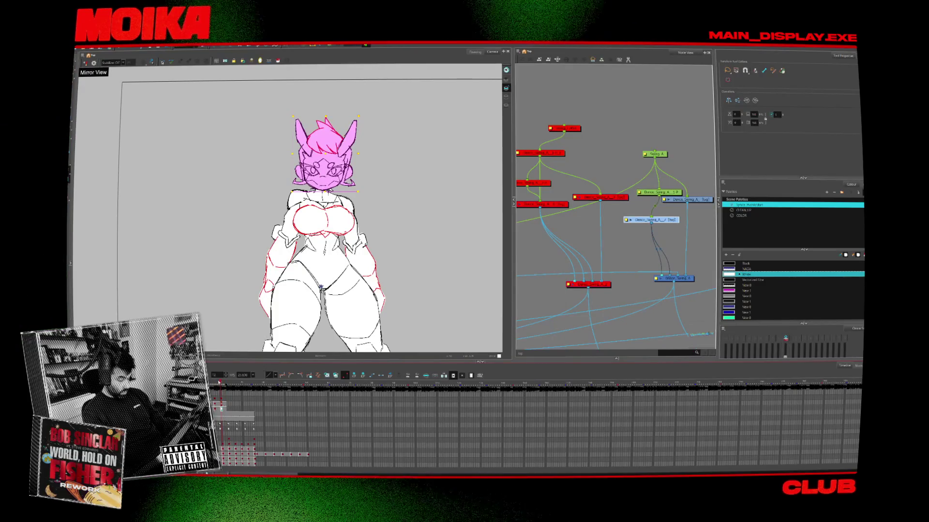
{"action": "left_click", "coordinate": [219, 406]}
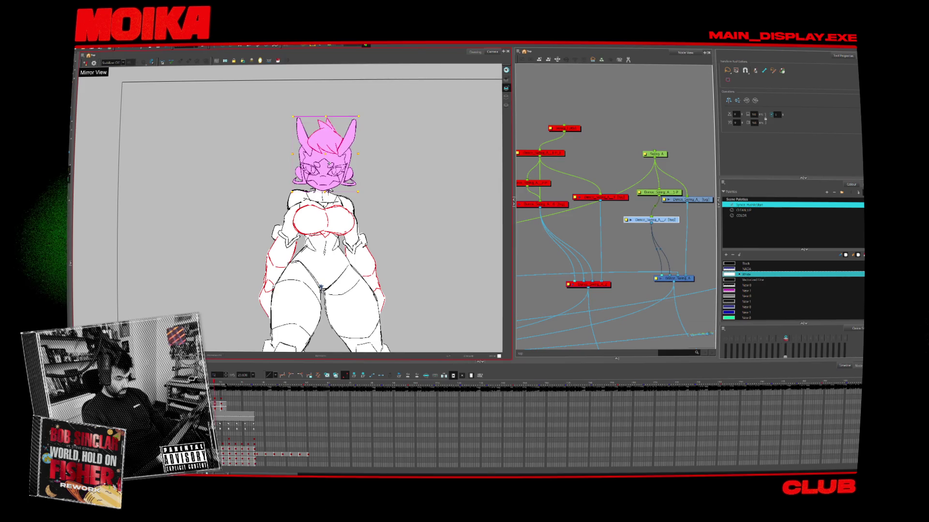
{"action": "left_click", "coordinate": [325, 133]}
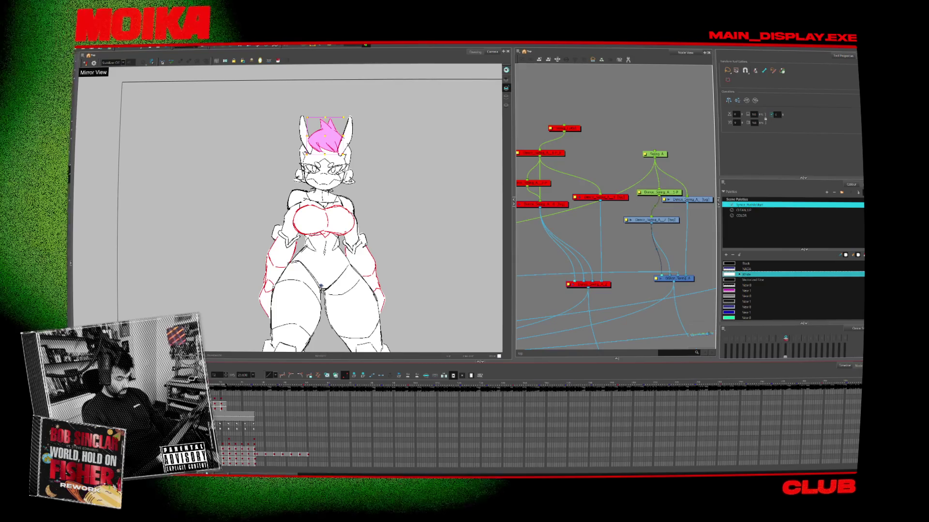
{"action": "left_click", "coordinate": [323, 165]}
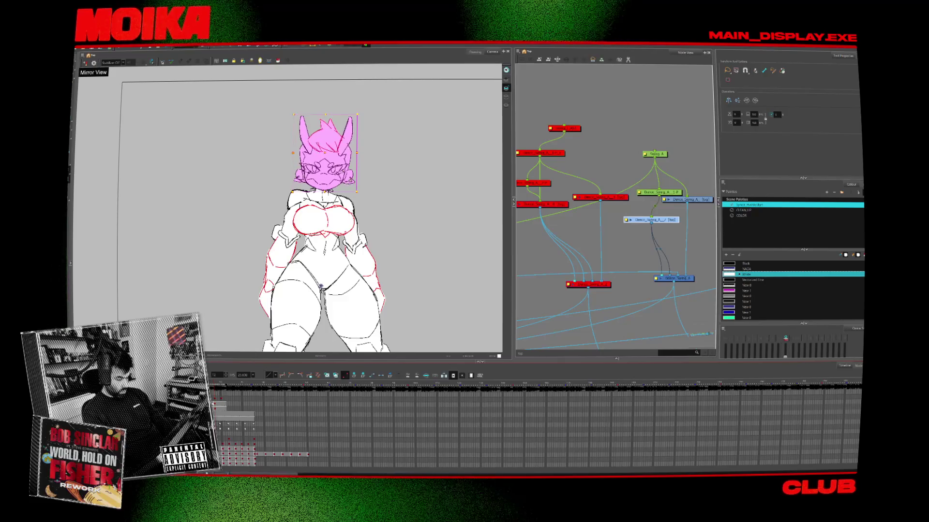
{"action": "left_click", "coordinate": [325, 133]}
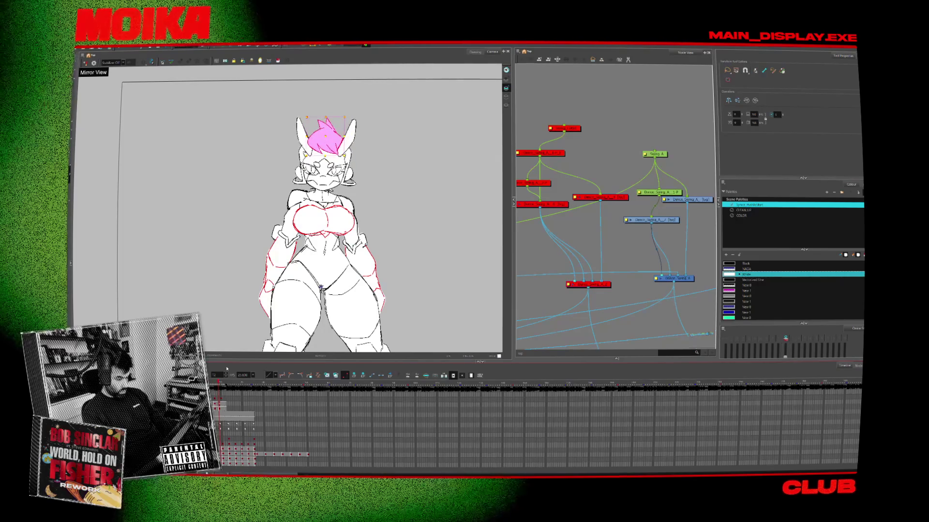
{"action": "left_click", "coordinate": [324, 155]}
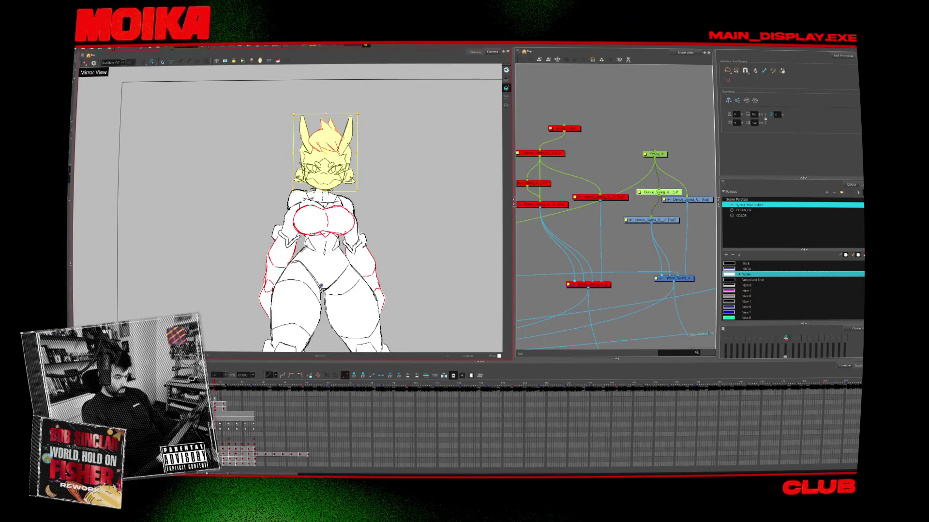
{"action": "left_click", "coordinate": [224, 409]}
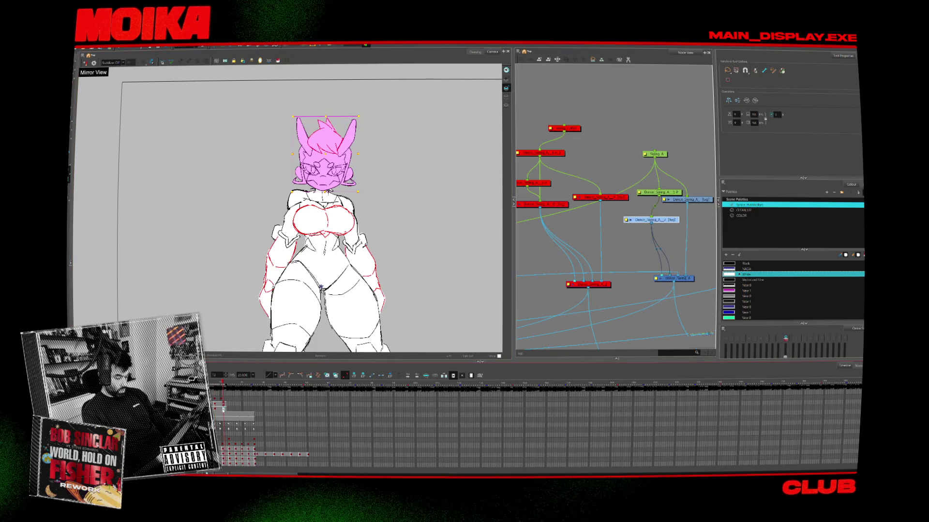
{"action": "left_click", "coordinate": [221, 399]}
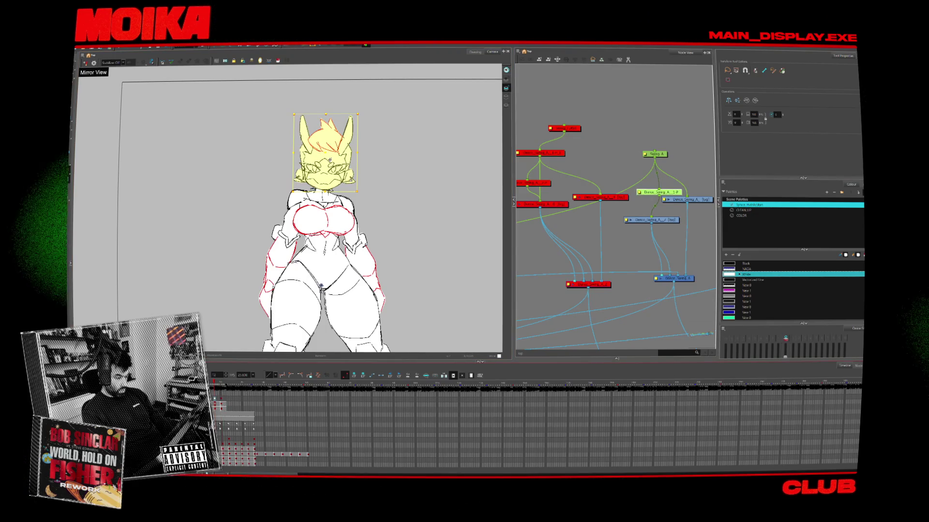
{"action": "key", "text": "period"}
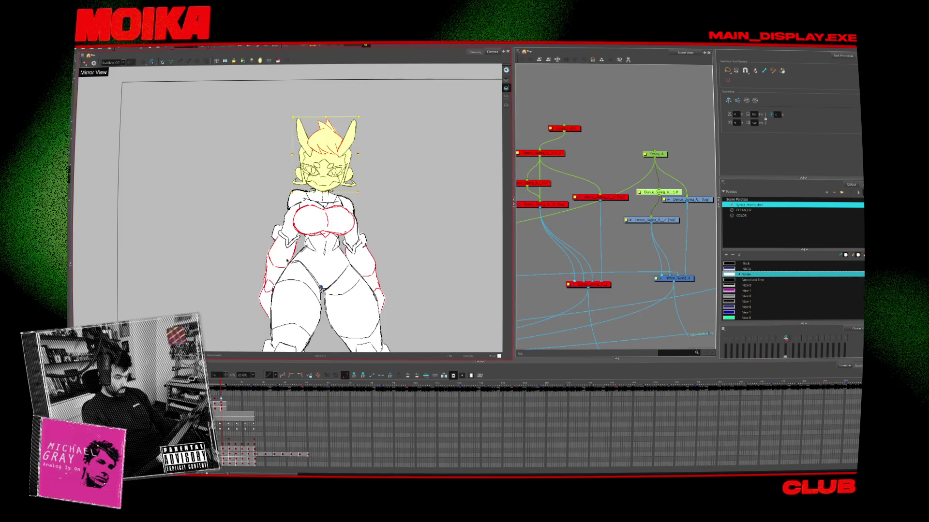
{"action": "key", "text": "period"}
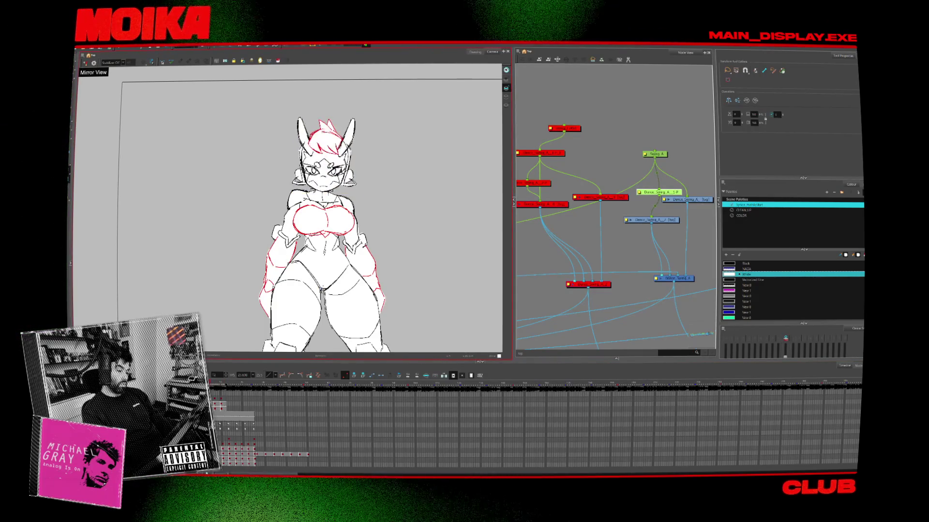
{"action": "key", "text": "1"}
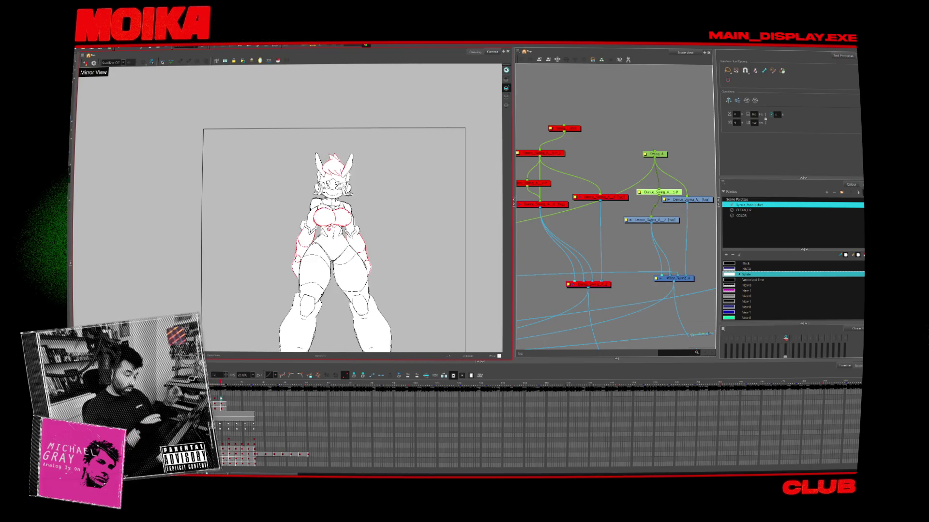
- Select the head drawing cells across several frames and step ahead to review the head animation
{"action": "left_click", "coordinate": [333, 177]}
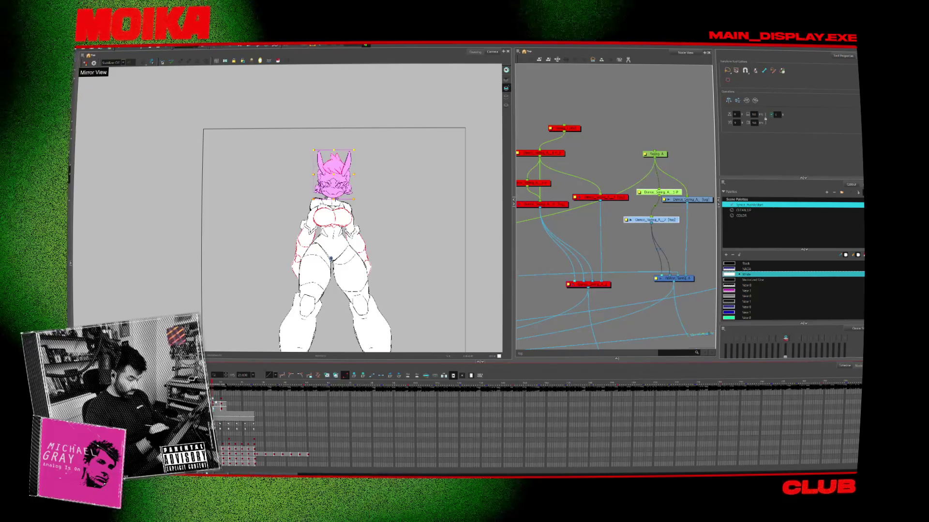
{"action": "left_click", "coordinate": [221, 409]}
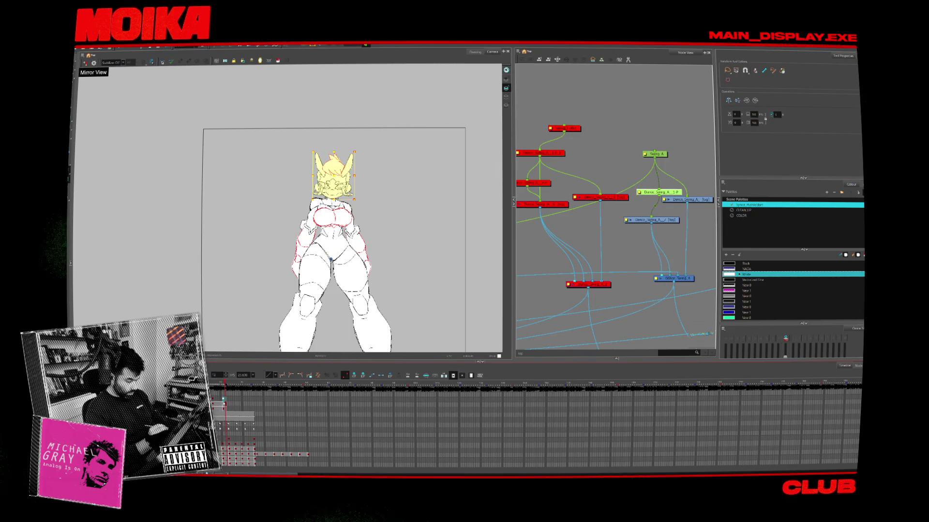
{"action": "left_click_drag", "start_coordinate": [227, 400], "coordinate": [253, 405]}
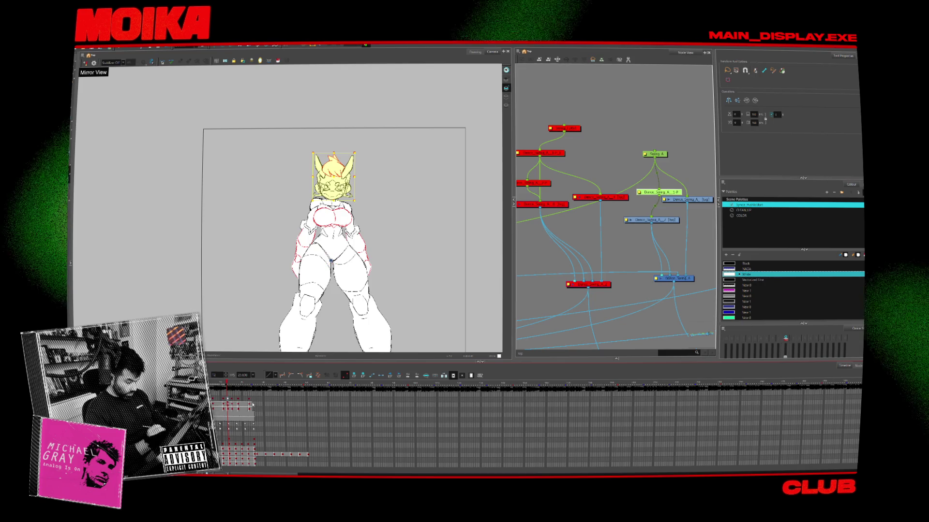
{"action": "left_click", "coordinate": [254, 410]}
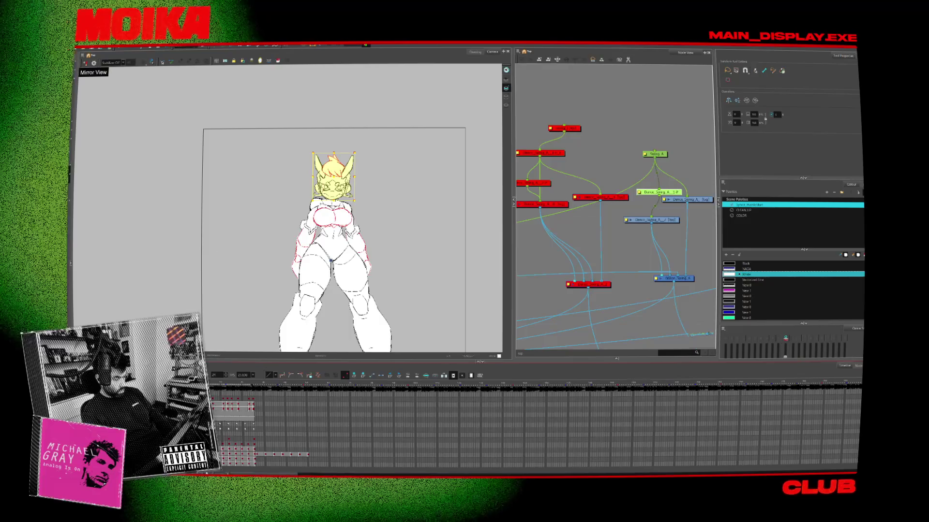
{"action": "key", "text": "Escape"}
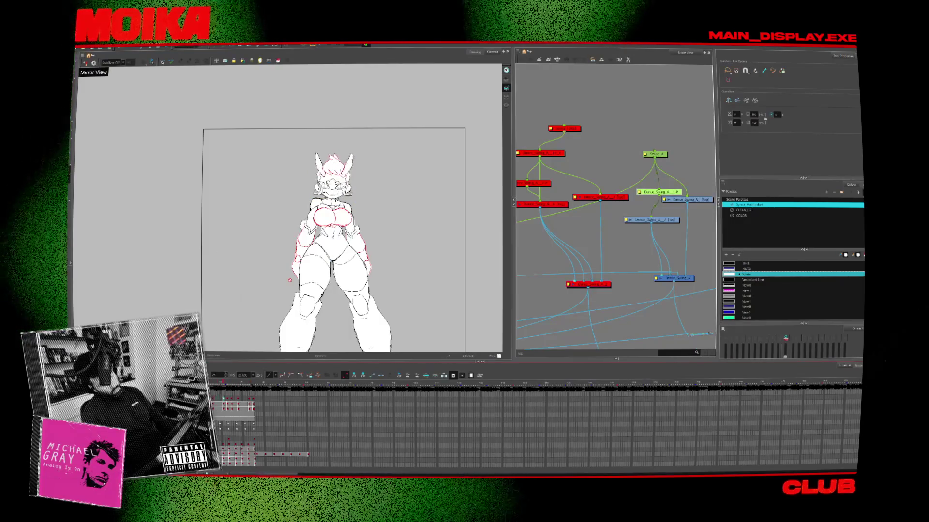
- Zoom out to show the whole character and node network, then close the After Effects project
{"action": "scroll", "coordinate": [285, 283], "scroll_direction": "down", "scroll_amount": 1}
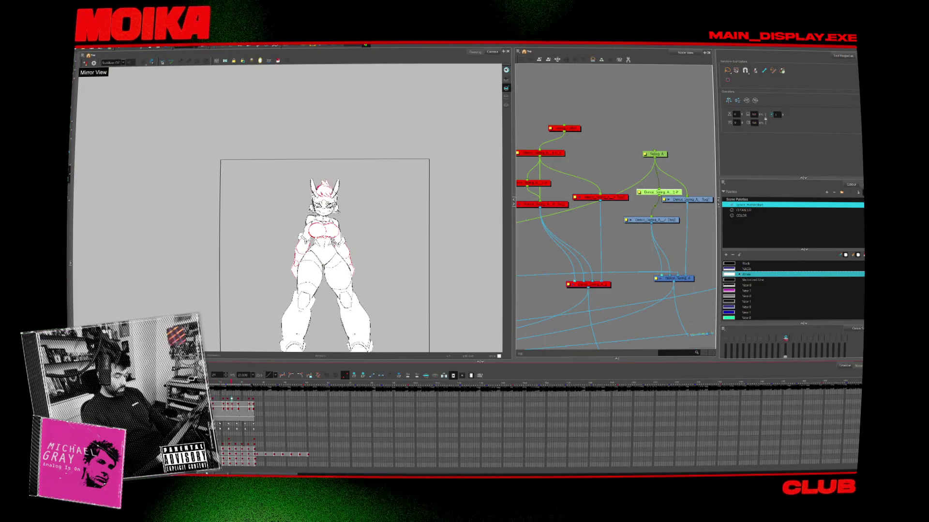
{"action": "scroll", "coordinate": [611, 242], "scroll_direction": "down", "scroll_amount": 5}
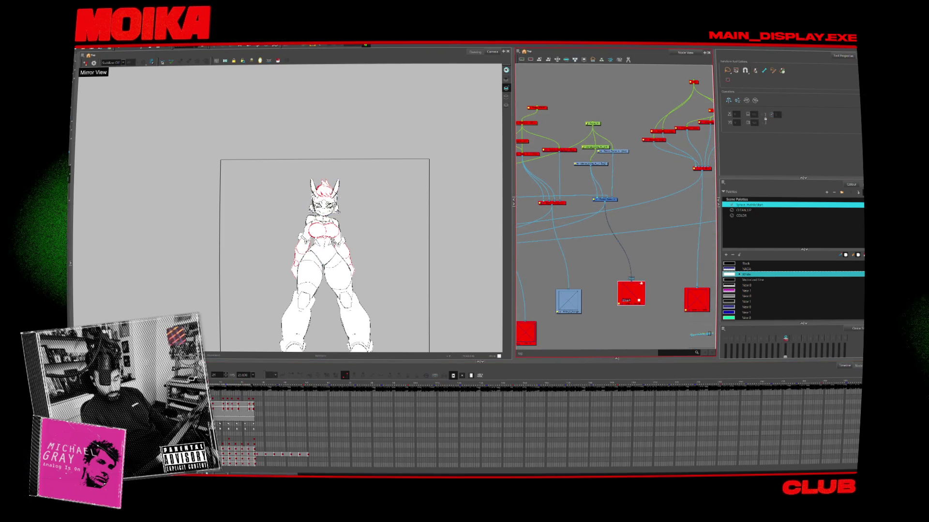
{"action": "scroll", "coordinate": [613, 247], "scroll_direction": "down", "scroll_amount": 3}
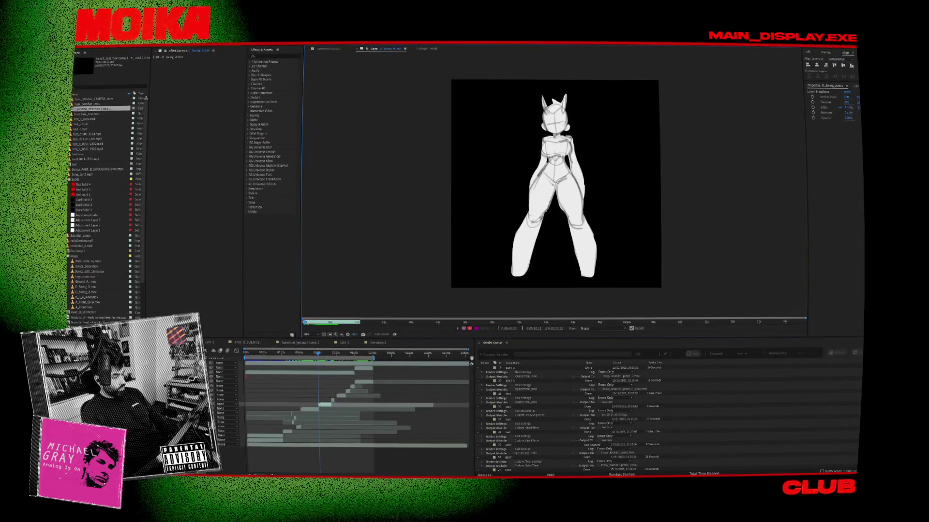
{"action": "left_click", "coordinate": [80, 45]}
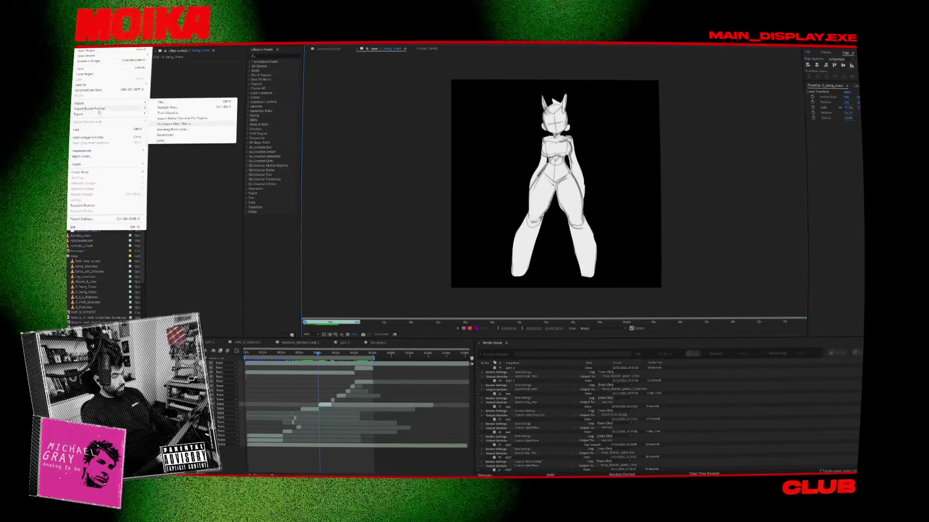
{"action": "left_click", "coordinate": [117, 75]}
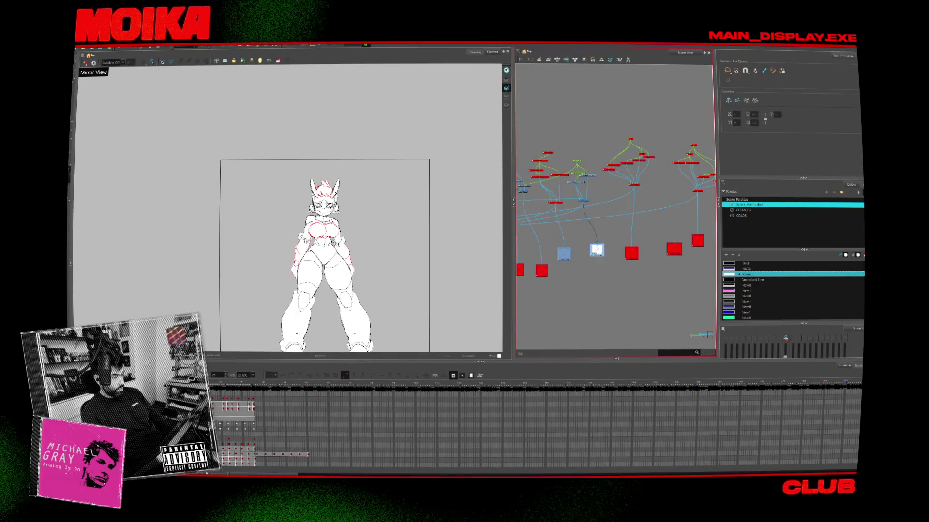
- Export the scene as a movie using the default Export to Video settings
{"action": "mouse_move", "coordinate": [85, 115]}
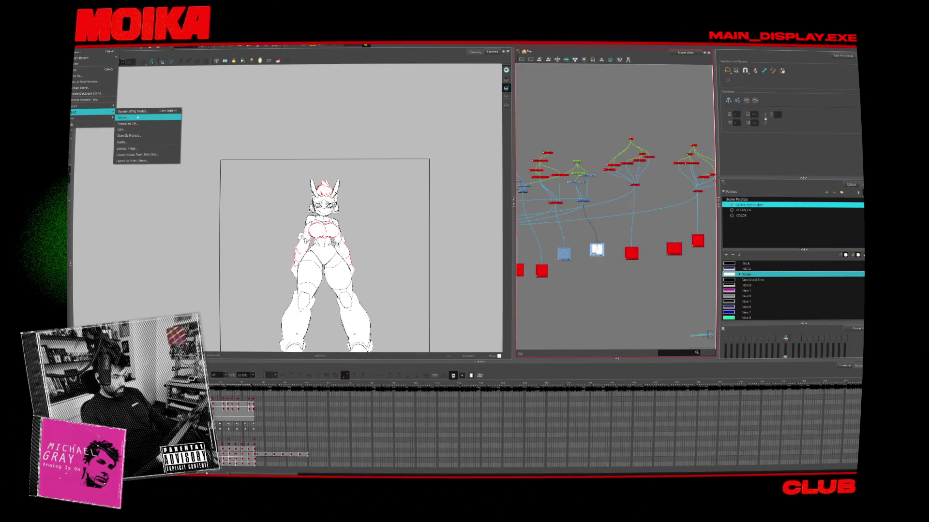
{"action": "left_click", "coordinate": [138, 118]}
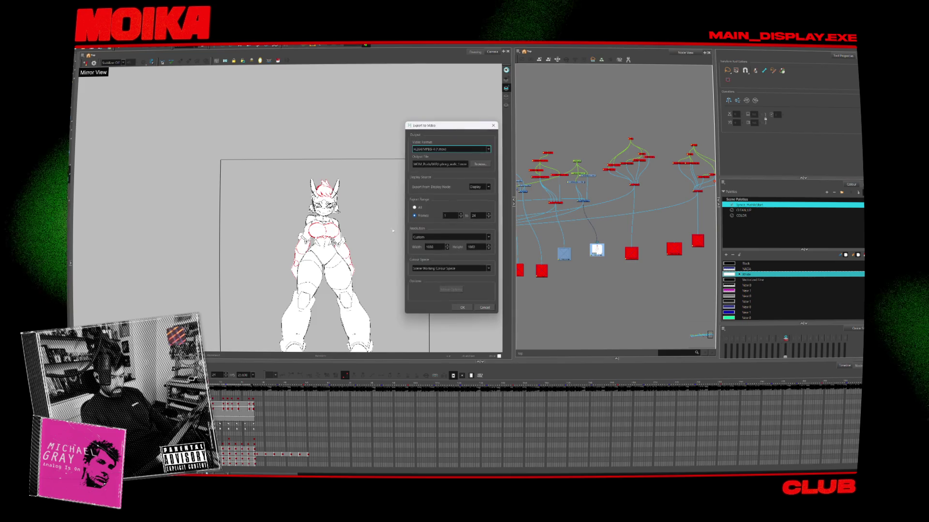
{"action": "left_click", "coordinate": [463, 308]}
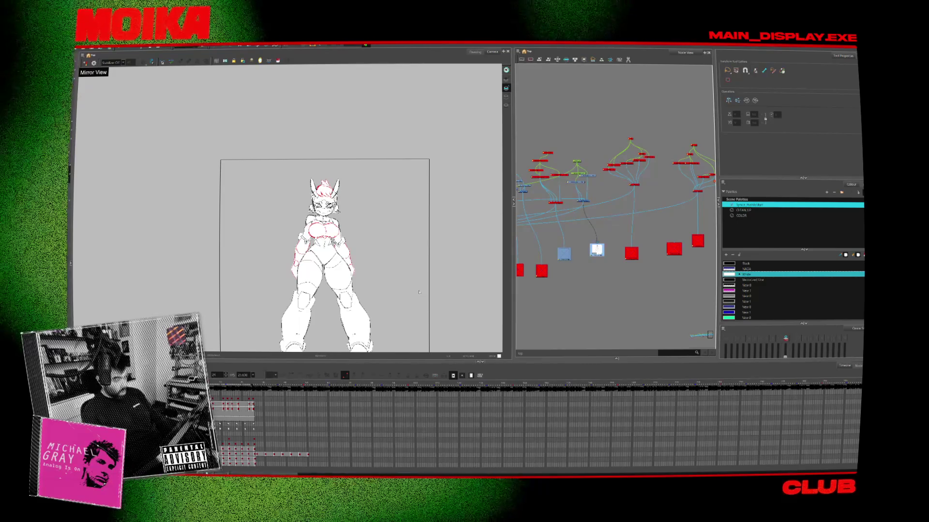
{"action": "left_click", "coordinate": [434, 282]}
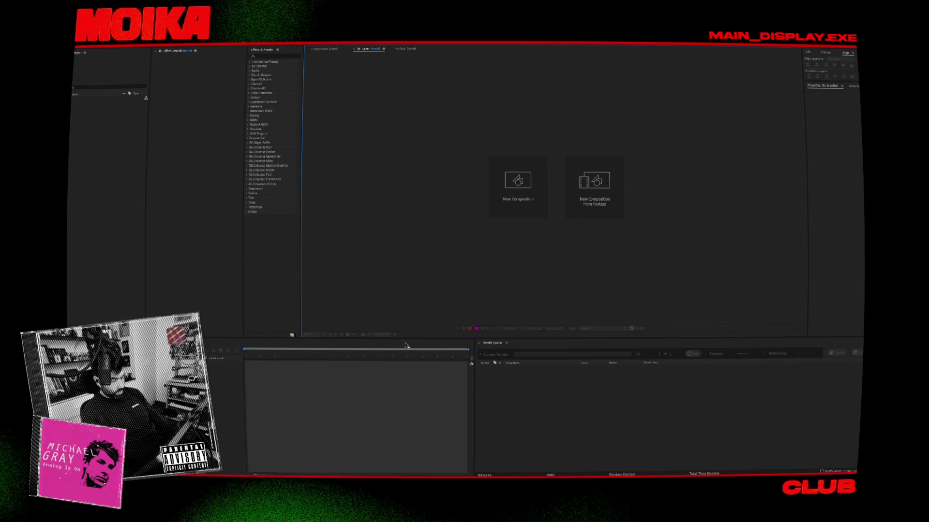
- Reopen the recent compositing project in After Effects from Open Recent
{"action": "left_click", "coordinate": [80, 44]}
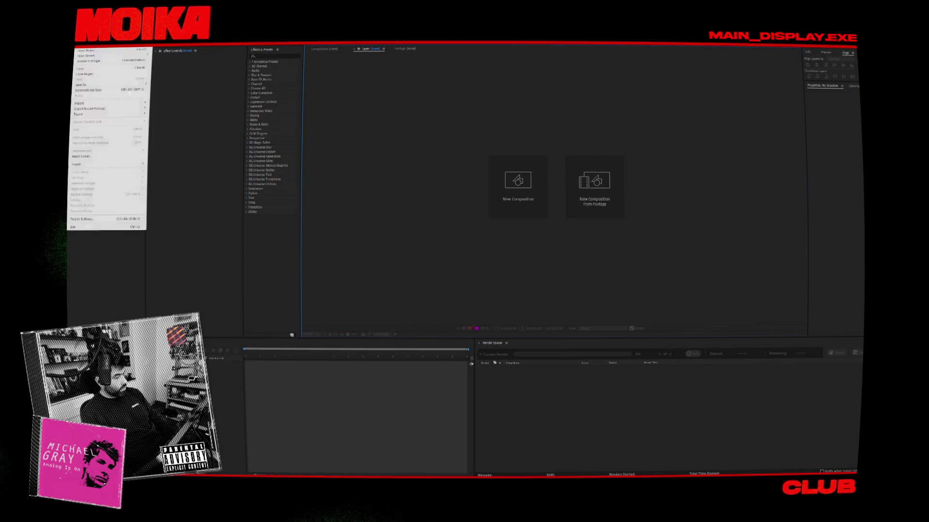
{"action": "mouse_move", "coordinate": [121, 56]}
{"action": "left_click", "coordinate": [186, 56]}
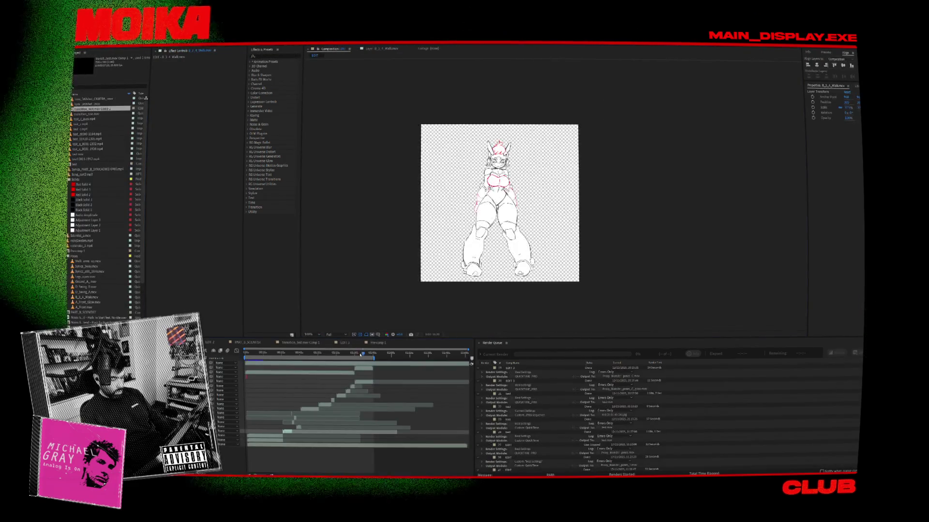
- Scrub back through earlier sketch frames, then bring up File Explorer with Win+E
{"action": "left_click_drag", "start_coordinate": [354, 354], "coordinate": [356, 356]}
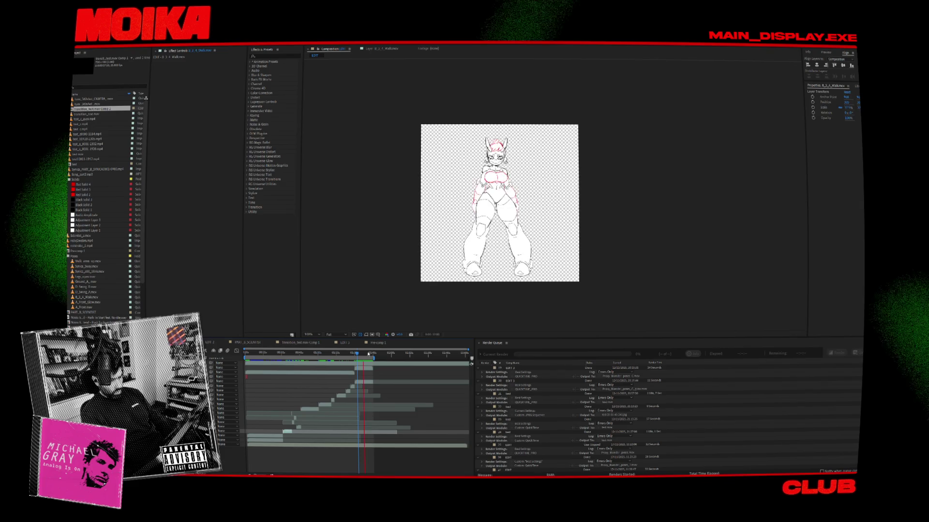
{"action": "left_click_drag", "start_coordinate": [369, 356], "coordinate": [320, 356]}
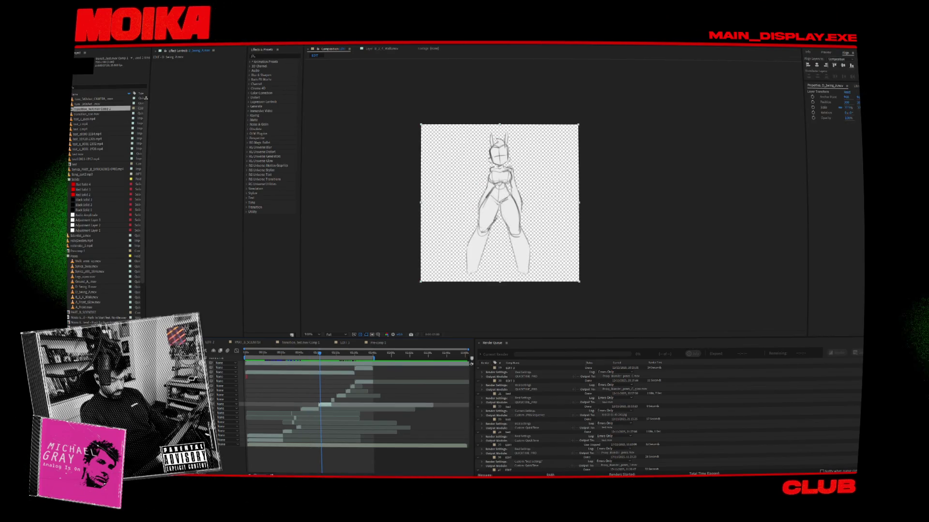
{"action": "key", "text": "super+e"}
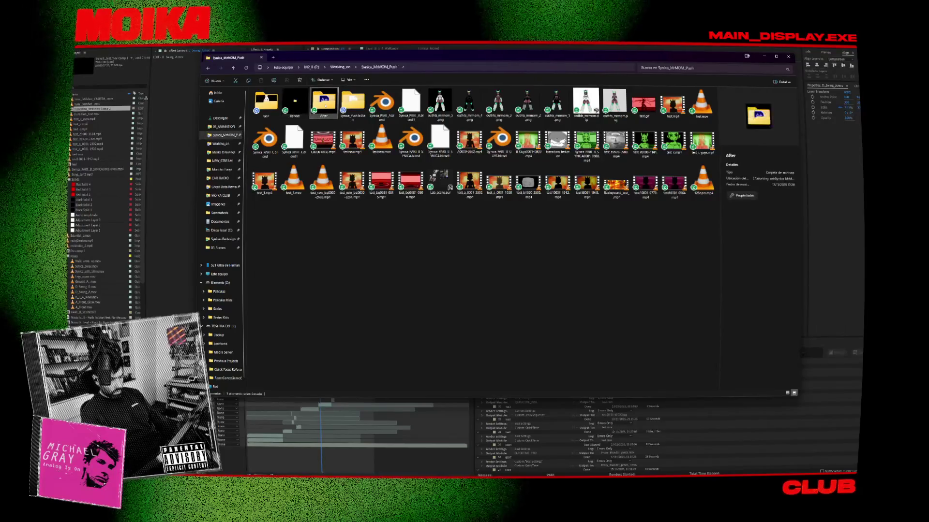
- Navigate from Synica_MrMOM_Push into Synica_PushToStart > frames > Poses
{"action": "double_click", "coordinate": [322, 103]}
{"action": "left_click", "coordinate": [208, 68]}
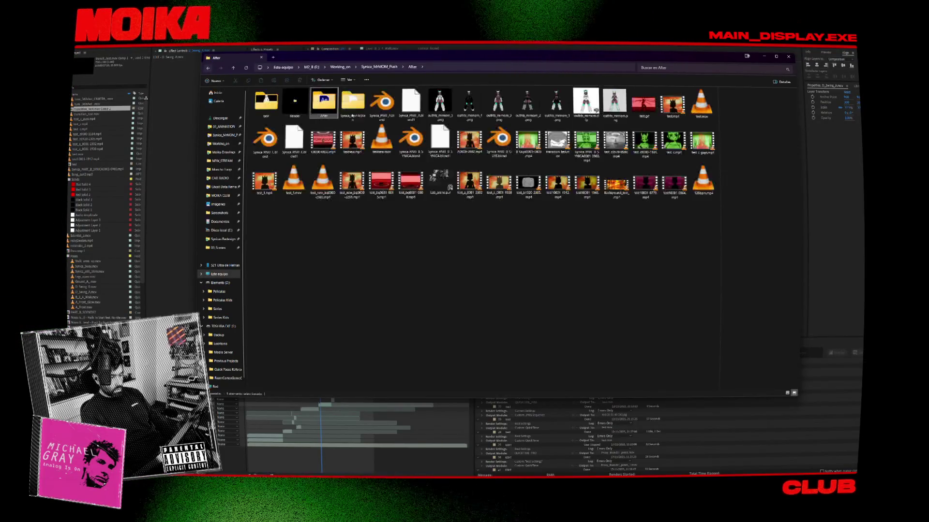
{"action": "double_click", "coordinate": [272, 121]}
{"action": "double_click", "coordinate": [276, 123]}
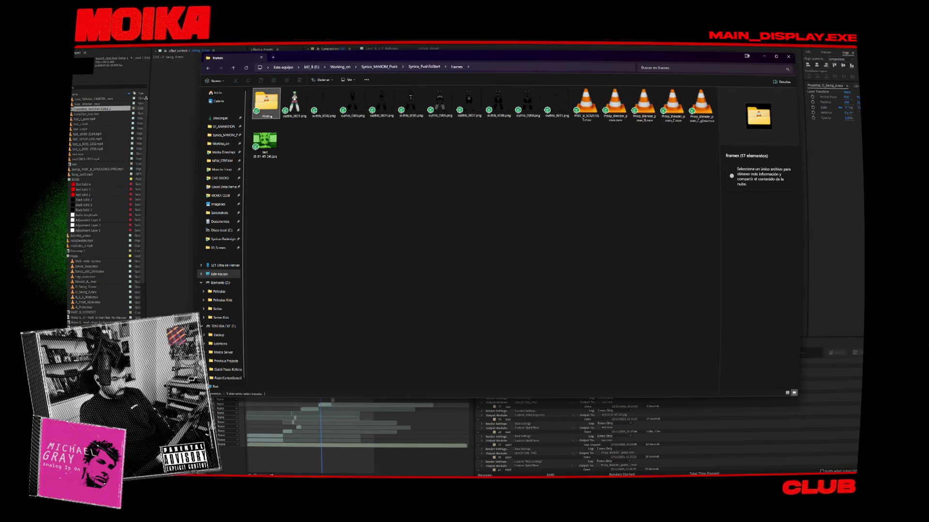
{"action": "double_click", "coordinate": [271, 117]}
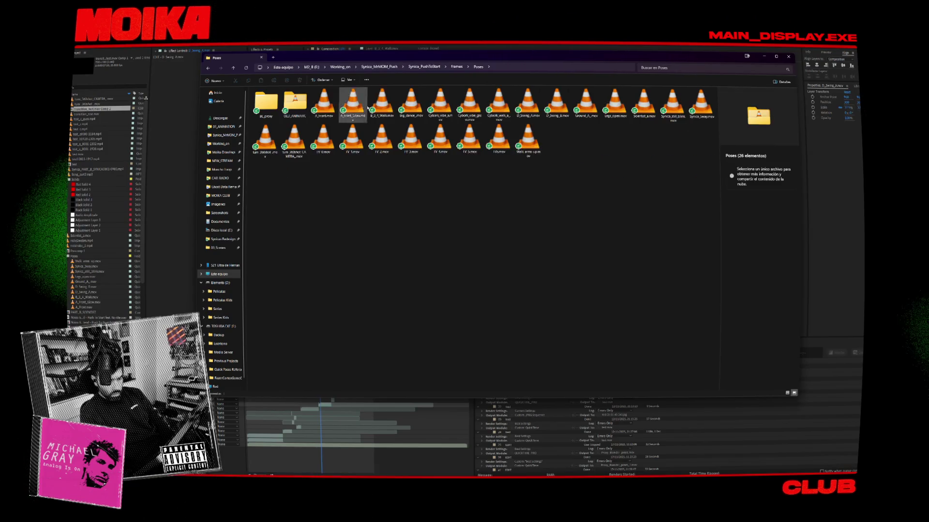
- Check the details of the Cyborg_vibe_glow.mov, D_Swing_A.mov and D_Swing_B.mov clips
{"action": "right_click", "coordinate": [588, 262]}
{"action": "key", "text": "Escape"}
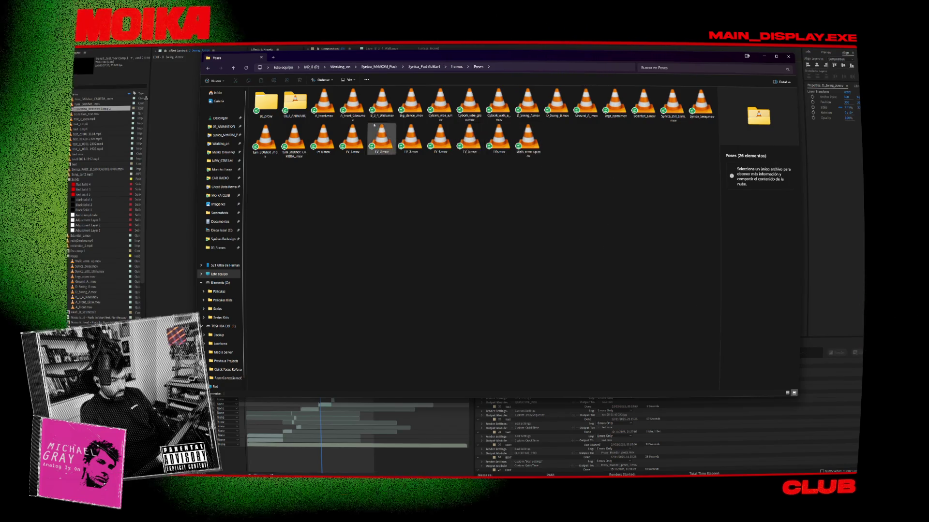
{"action": "left_click", "coordinate": [353, 103]}
{"action": "left_click", "coordinate": [470, 107]}
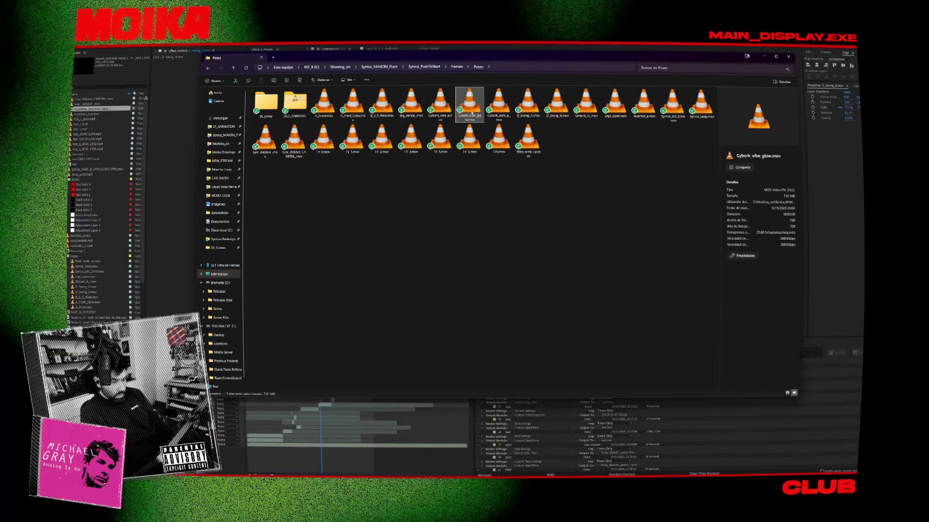
{"action": "left_click", "coordinate": [562, 115]}
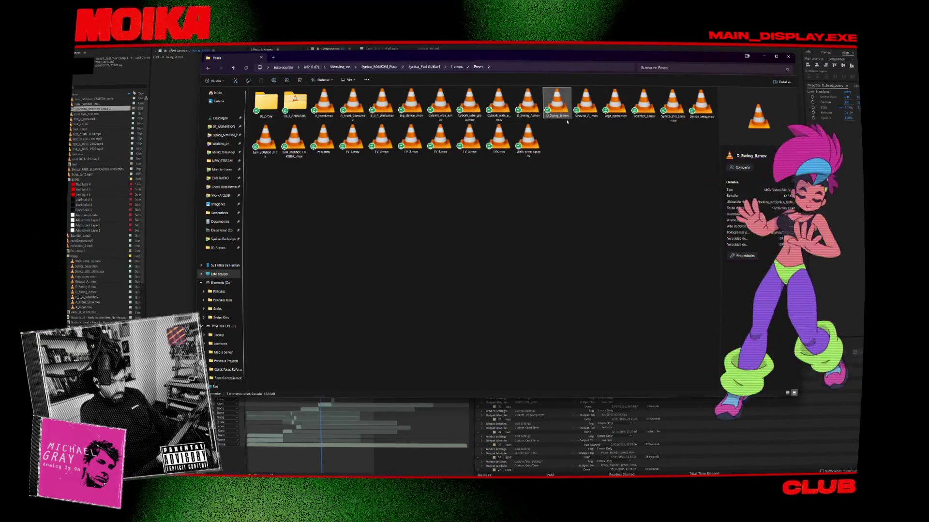
{"action": "left_click", "coordinate": [533, 117]}
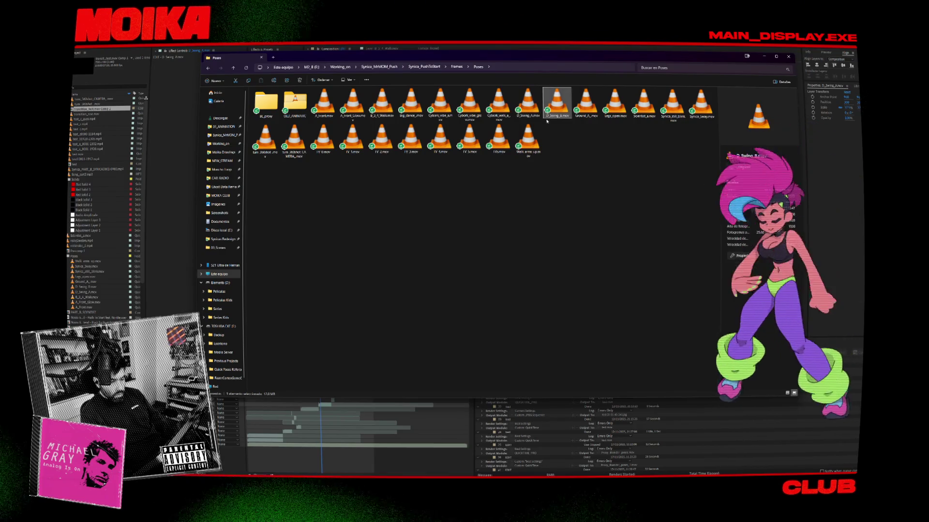
- Leave Explorer, select the test_c.mp4 footage item, and return to Harmony
{"action": "key", "text": "alt+Tab"}
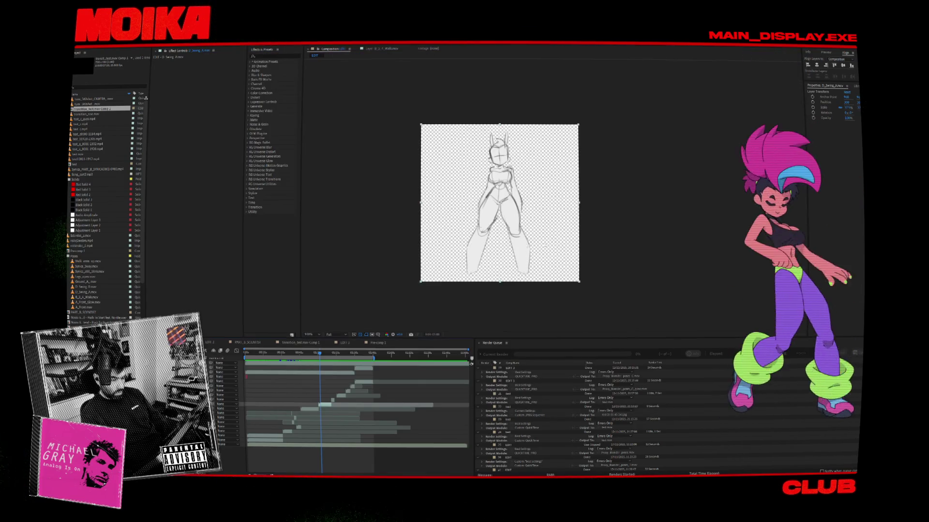
{"action": "left_click", "coordinate": [83, 123]}
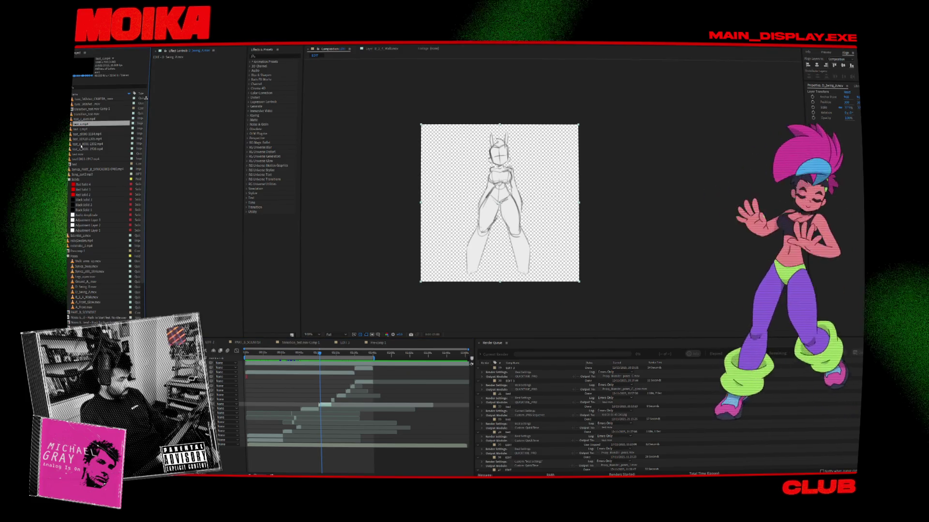
{"action": "key", "text": "alt+Tab"}
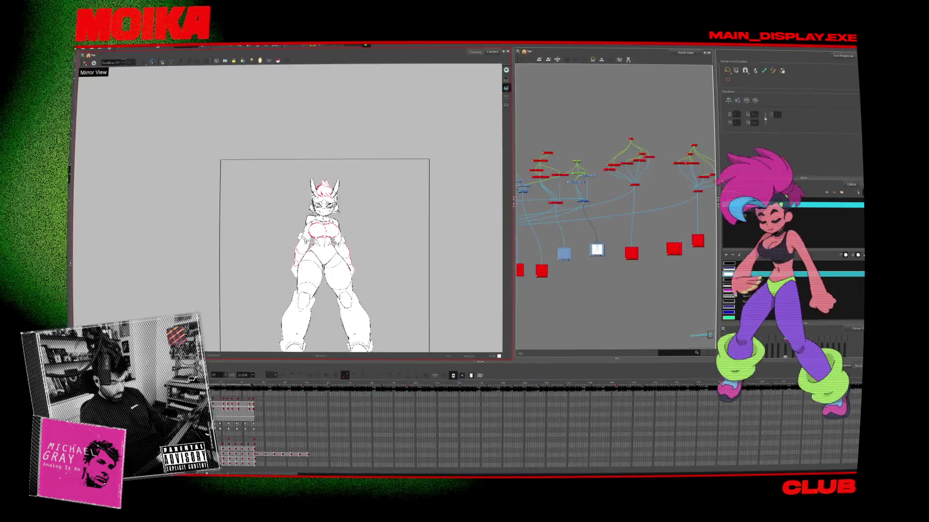
{"action": "key", "text": "f"}
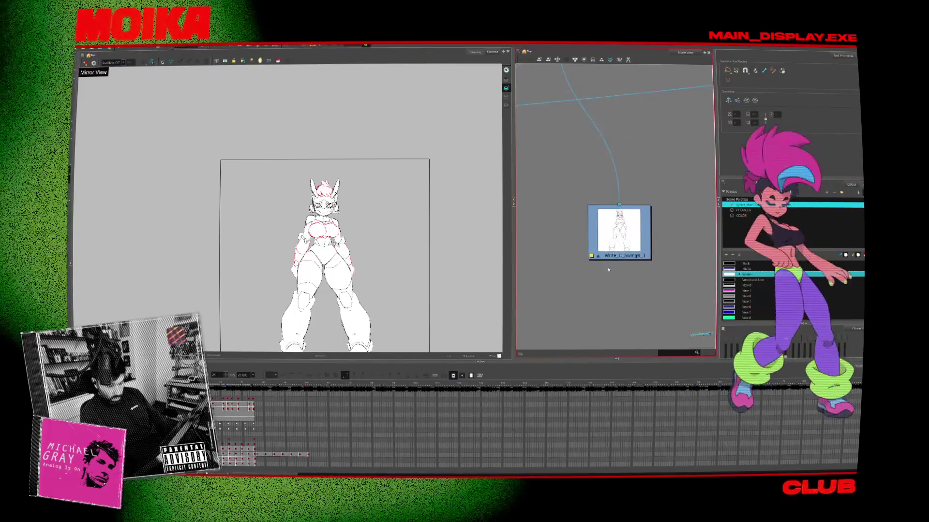
{"action": "scroll", "coordinate": [608, 254], "scroll_direction": "down", "scroll_amount": 5}
{"action": "scroll", "coordinate": [608, 254], "scroll_direction": "up", "scroll_amount": 3}
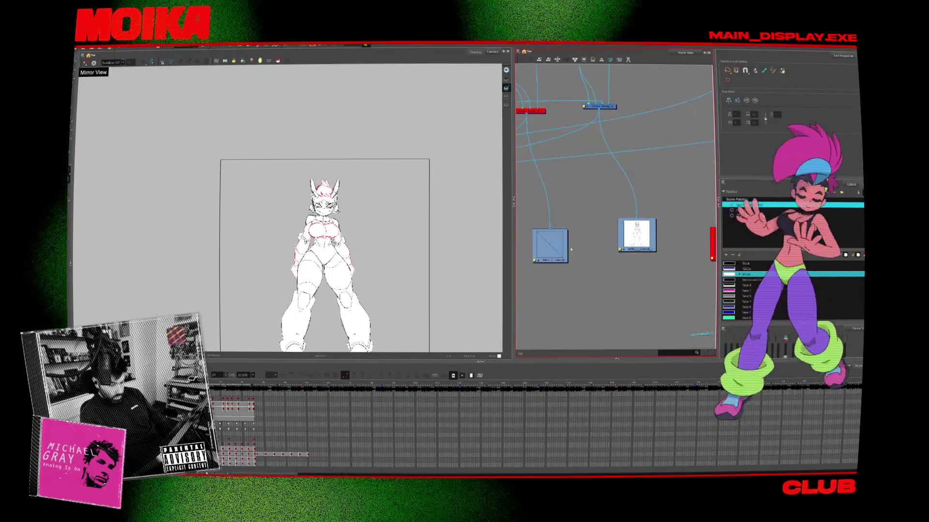
{"action": "scroll", "coordinate": [571, 249], "scroll_direction": "down", "scroll_amount": 4}
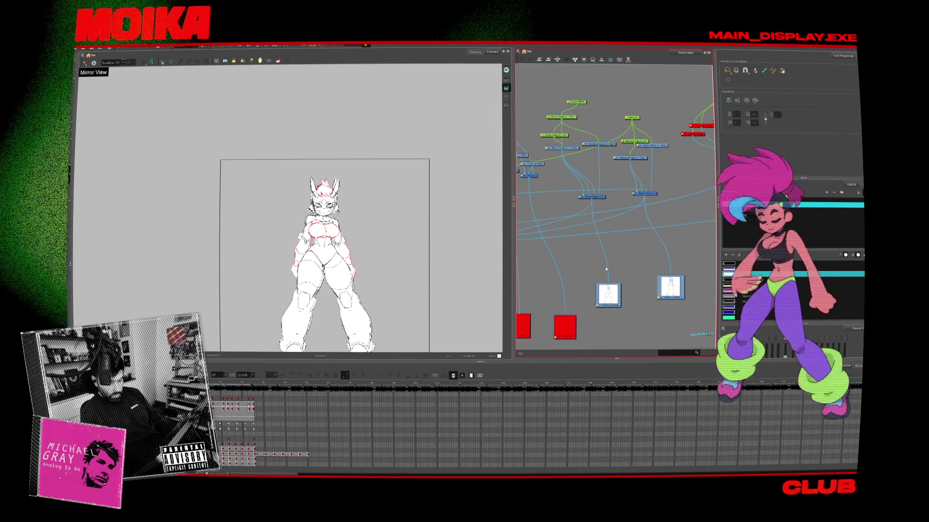
{"action": "scroll", "coordinate": [566, 260], "scroll_direction": "down", "scroll_amount": 5}
{"action": "scroll", "coordinate": [565, 260], "scroll_direction": "up", "scroll_amount": 5}
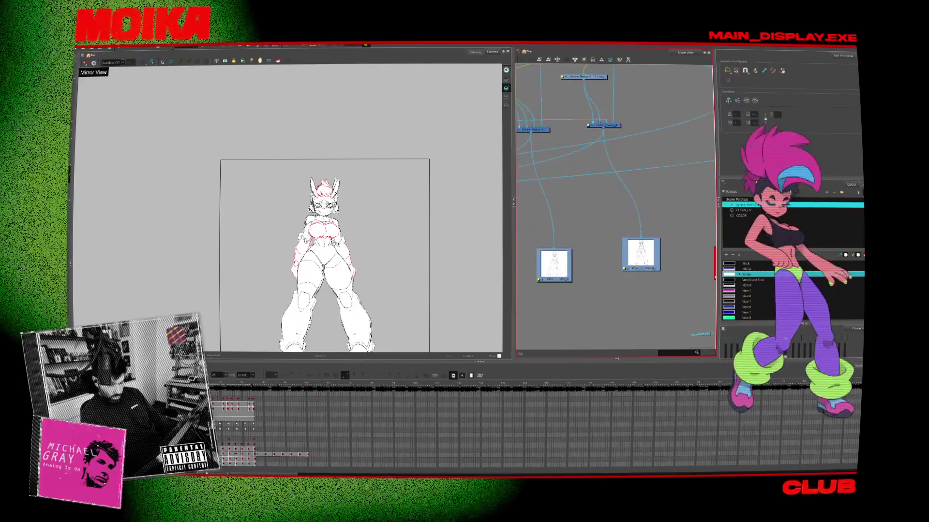
{"action": "double_click", "coordinate": [553, 262]}
{"action": "left_click", "coordinate": [554, 400]}
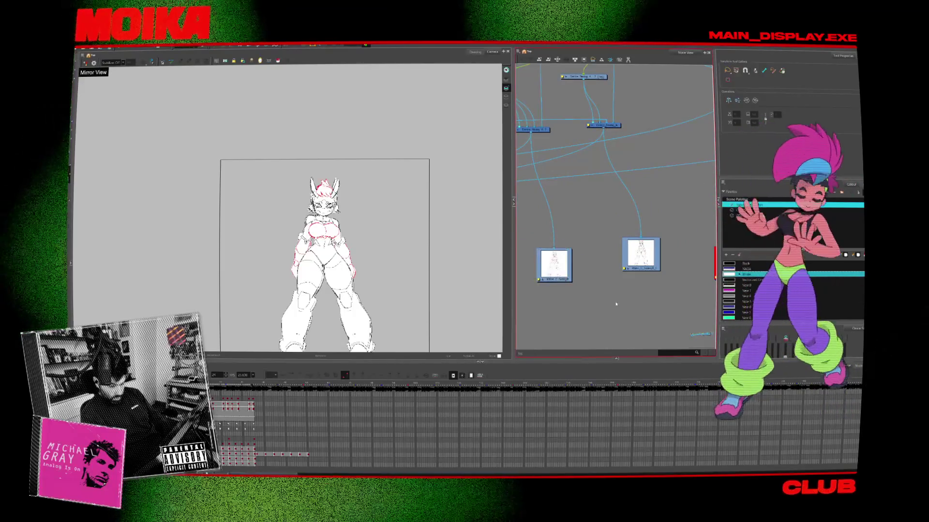
{"action": "double_click", "coordinate": [625, 269]}
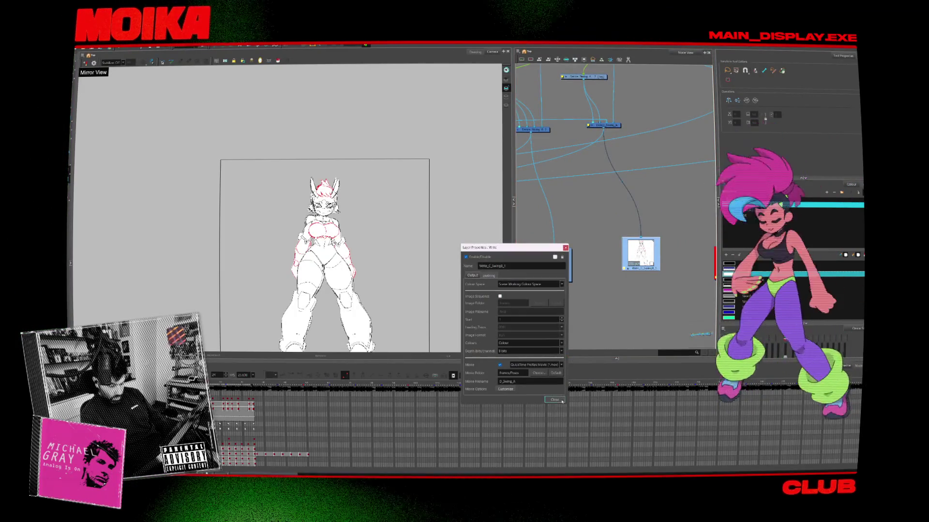
{"action": "left_click", "coordinate": [561, 401]}
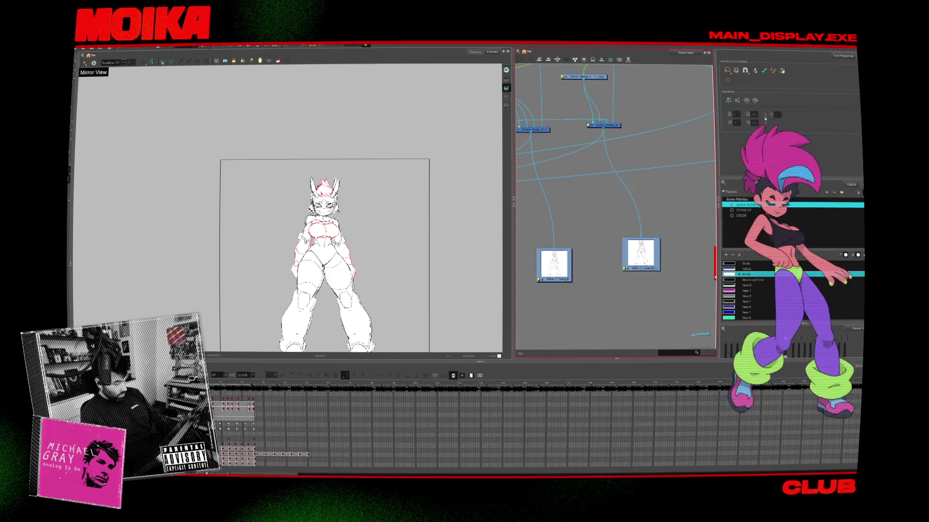
{"action": "key", "text": "ctrl+a"}
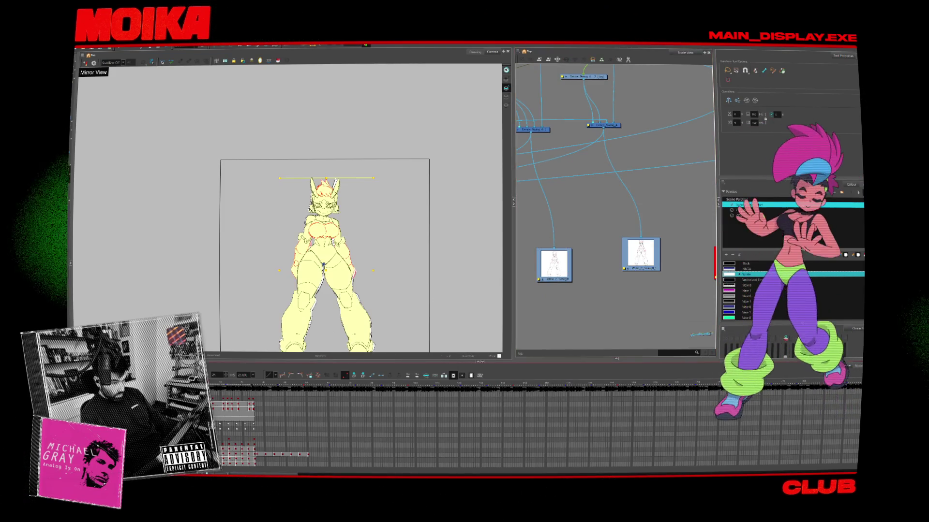
{"action": "scroll", "coordinate": [641, 170], "scroll_direction": "down", "scroll_amount": 3}
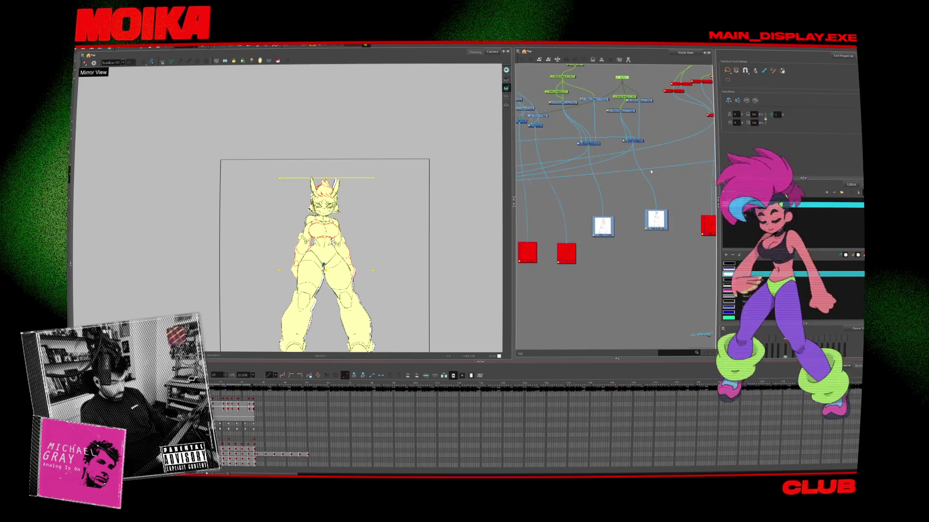
{"action": "scroll", "coordinate": [624, 181], "scroll_direction": "up", "scroll_amount": 1}
{"action": "scroll", "coordinate": [604, 188], "scroll_direction": "up", "scroll_amount": 2}
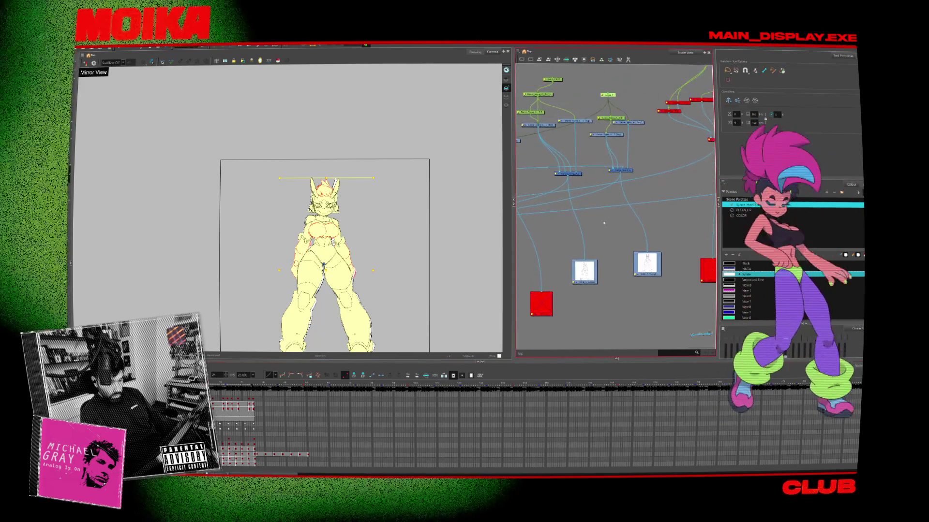
{"action": "key", "text": "ctrl+shift+a"}
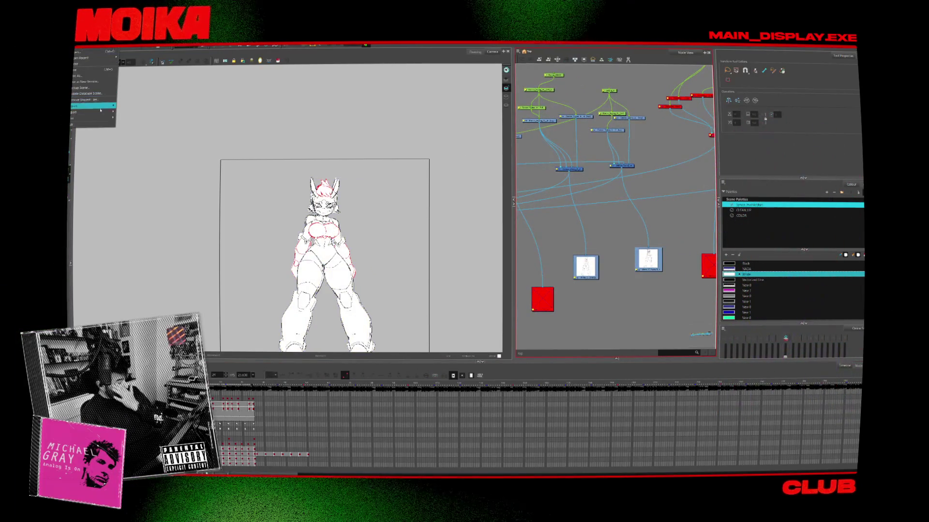
- Render the Write nodes for all frames, overwriting the existing QuickTime movie, then switch to After Effects
{"action": "left_click", "coordinate": [127, 116]}
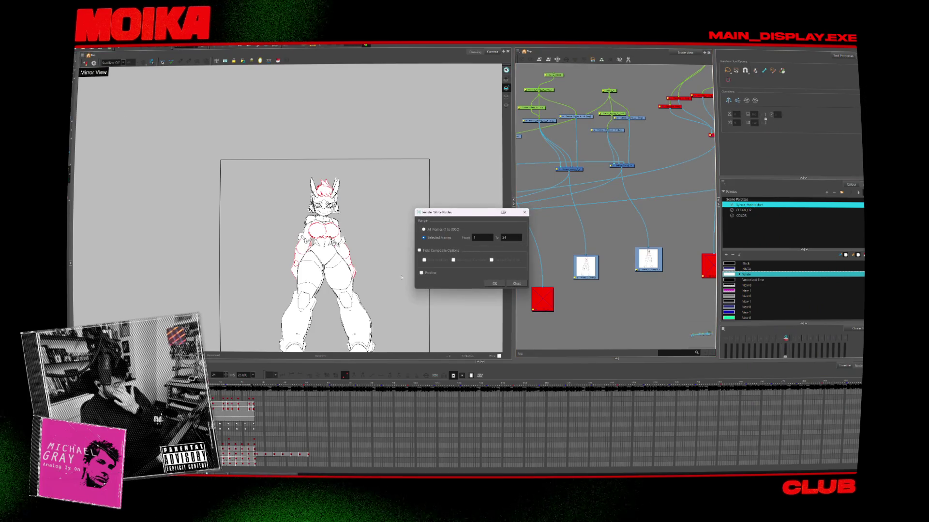
{"action": "left_click", "coordinate": [494, 285]}
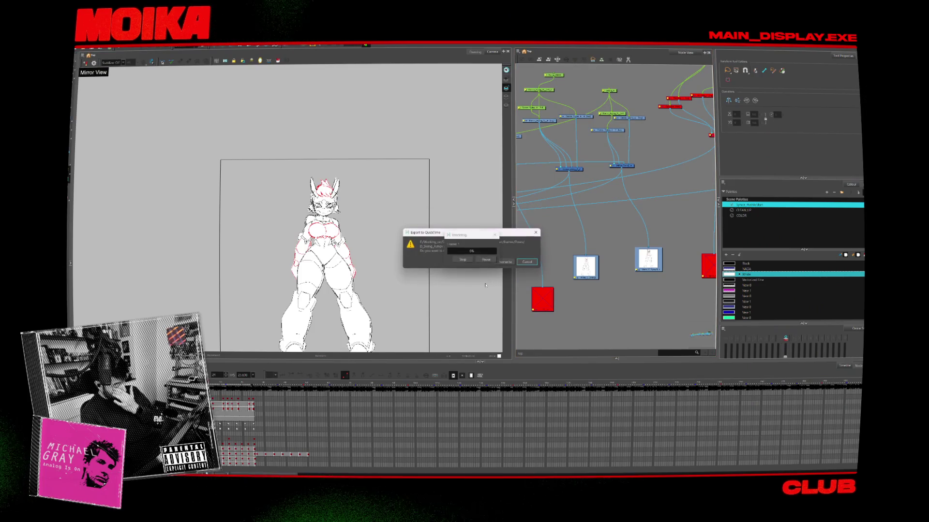
{"action": "left_click", "coordinate": [503, 262]}
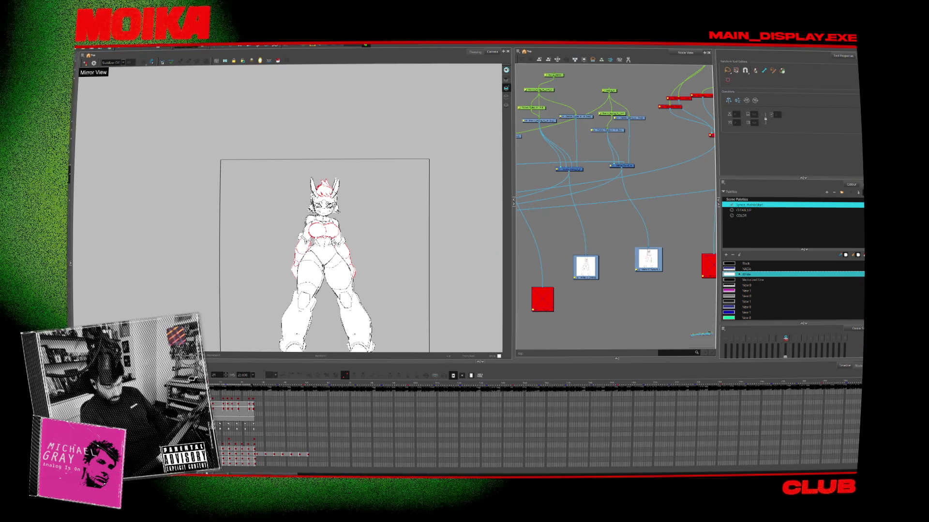
{"action": "key", "text": "alt+Tab"}
{"action": "scroll", "coordinate": [556, 199], "scroll_direction": "up", "scroll_amount": 2}
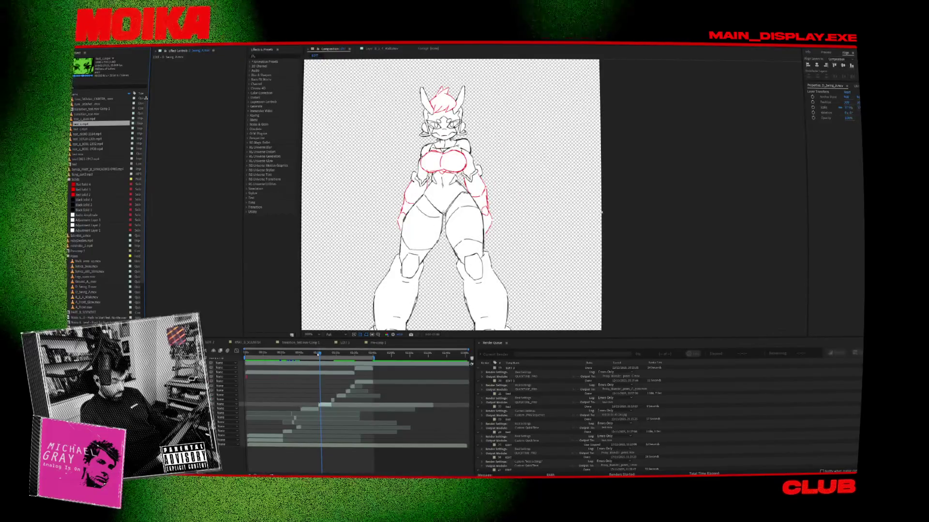
- Scrub the After Effects composition to check the re-rendered dance poses
{"action": "mouse_move", "coordinate": [314, 353]}
{"action": "left_mouse_down"}
{"action": "mouse_move", "coordinate": [290, 355]}
{"action": "mouse_move", "coordinate": [335, 356]}
{"action": "left_mouse_up"}
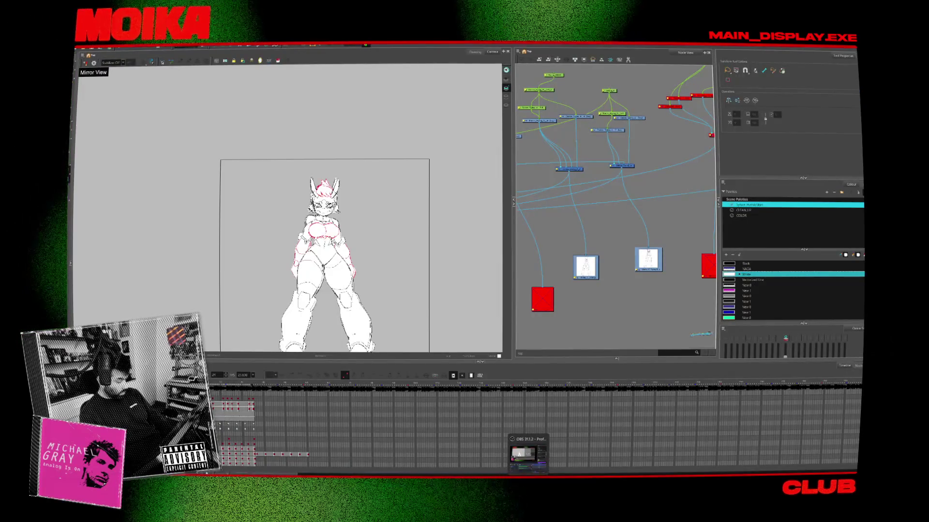
- Select the head layer and tilt the head slightly counter-clockwise on the current frame
{"action": "left_click", "coordinate": [325, 199]}
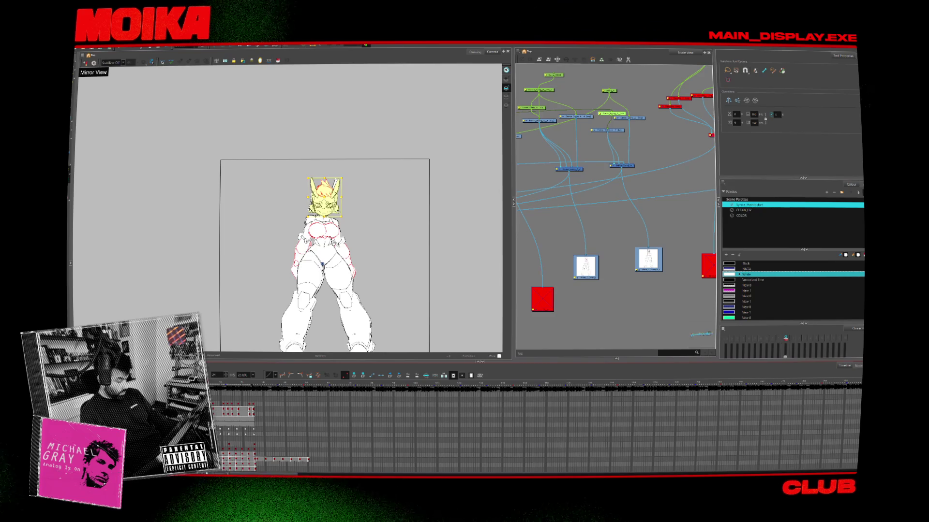
{"action": "scroll", "coordinate": [318, 162], "scroll_direction": "up", "scroll_amount": 4}
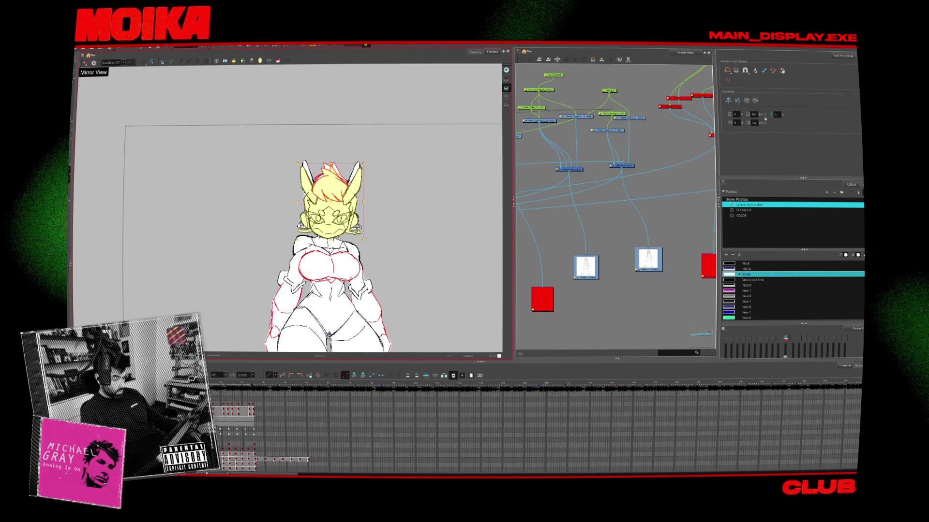
{"action": "scroll", "coordinate": [309, 179], "scroll_direction": "right", "scroll_amount": 5}
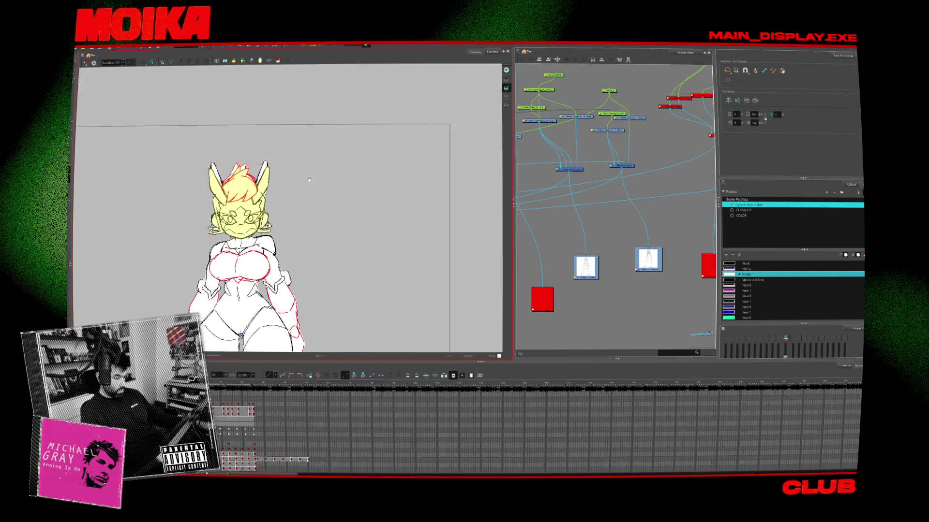
{"action": "scroll", "coordinate": [309, 180], "scroll_direction": "left", "scroll_amount": 3}
{"action": "left_click", "coordinate": [309, 180]}
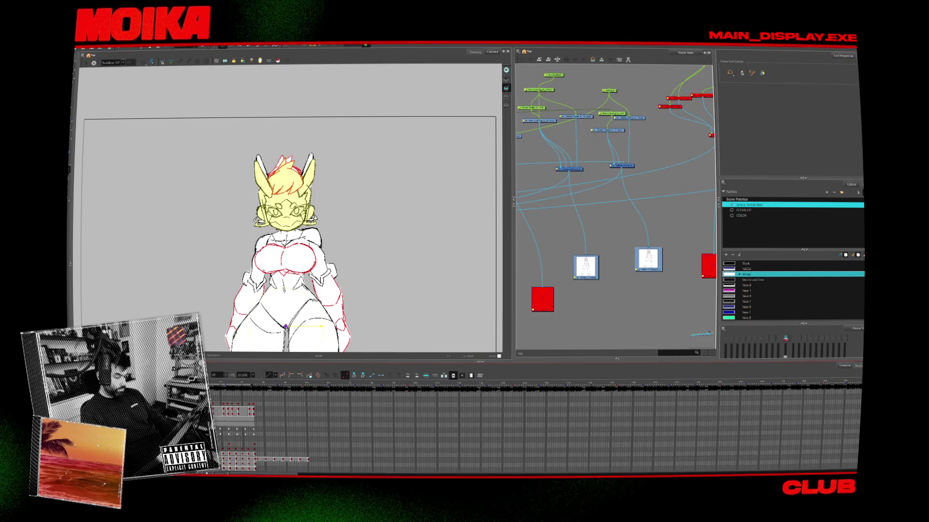
{"action": "scroll", "coordinate": [277, 244], "scroll_direction": "down", "scroll_amount": 2}
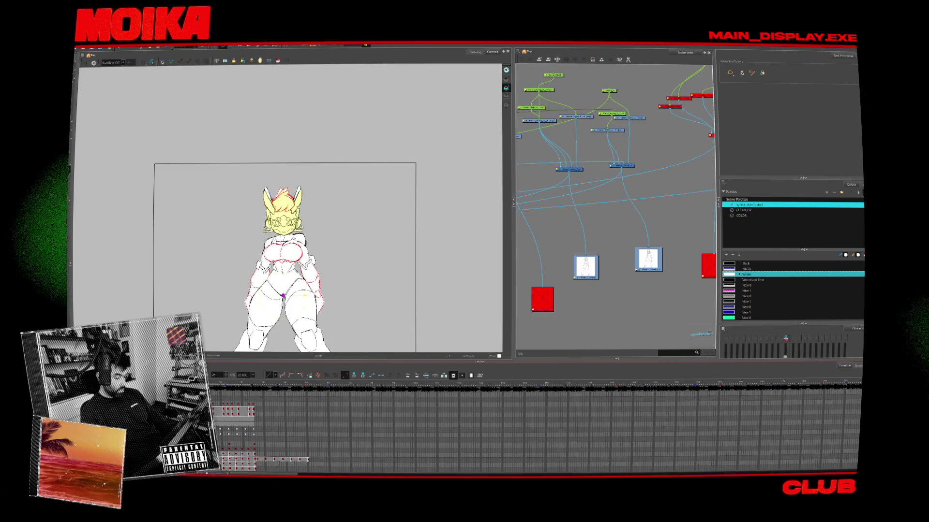
{"action": "scroll", "coordinate": [161, 207], "scroll_direction": "up", "scroll_amount": 3}
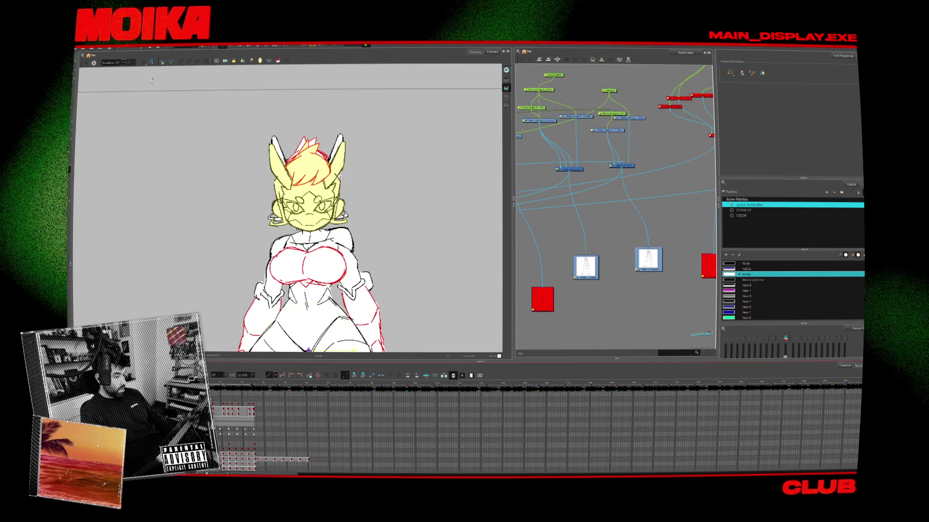
{"action": "scroll", "coordinate": [285, 228], "scroll_direction": "down", "scroll_amount": 3}
{"action": "scroll", "coordinate": [289, 249], "scroll_direction": "down", "scroll_amount": 2}
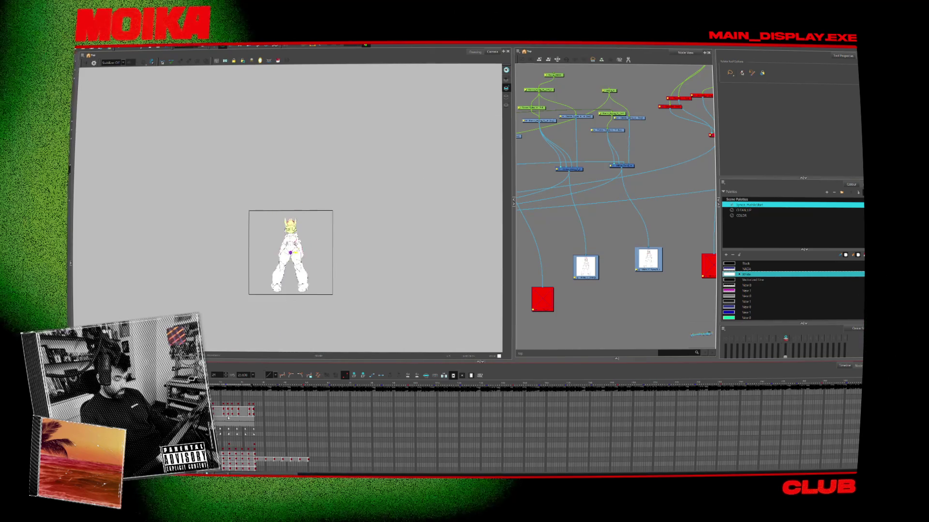
{"action": "scroll", "coordinate": [275, 254], "scroll_direction": "up", "scroll_amount": 5}
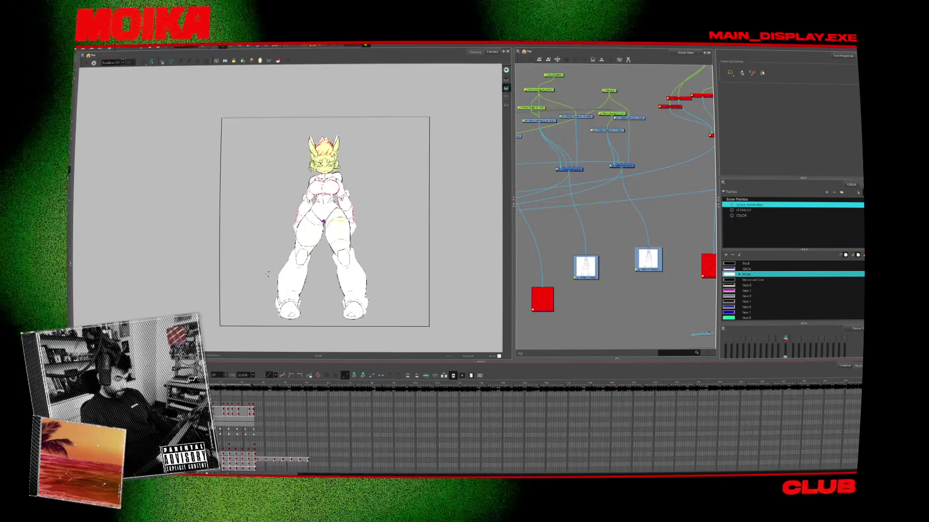
{"action": "scroll", "coordinate": [333, 255], "scroll_direction": "up", "scroll_amount": 2}
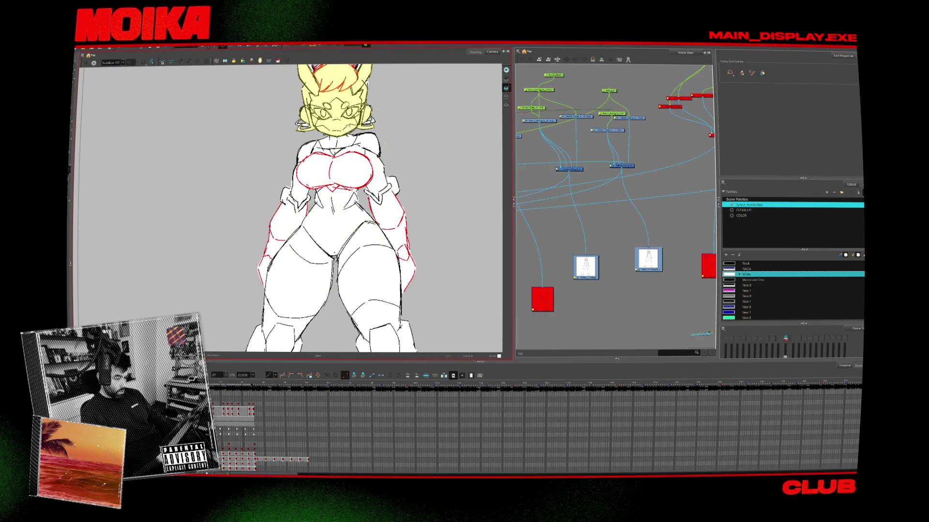
{"action": "scroll", "coordinate": [290, 208], "scroll_direction": "up", "scroll_amount": 3}
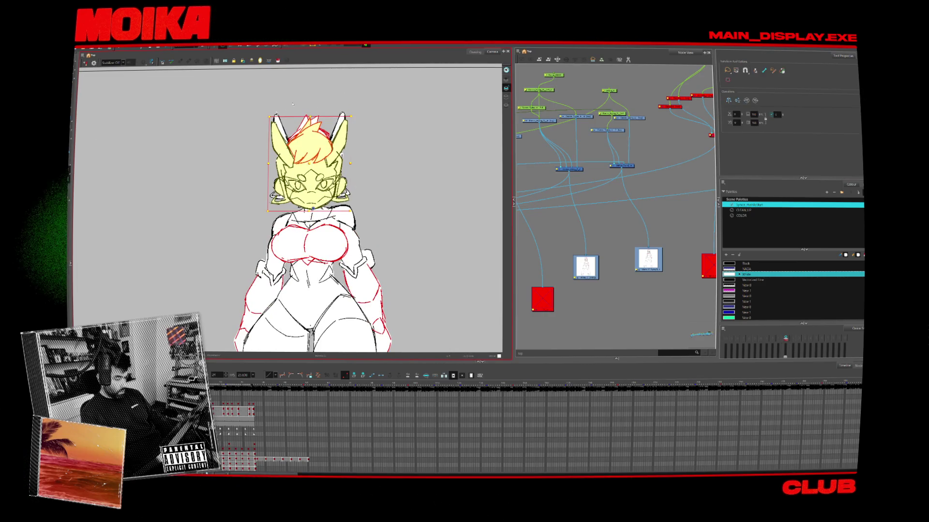
{"action": "left_click_drag", "start_coordinate": [357, 116], "coordinate": [346, 110]}
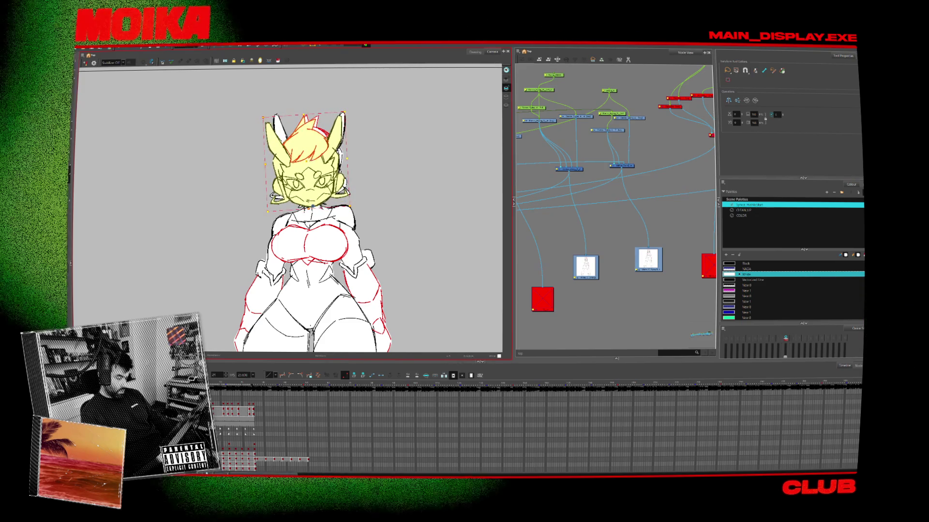
- Advance two frames and rotate the head slightly again
{"action": "key", "text": "2"}
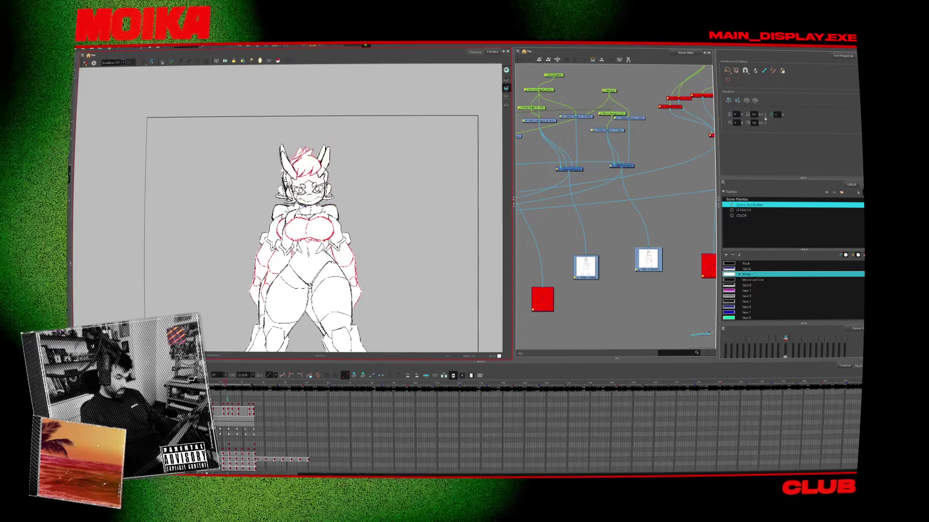
{"action": "key", "text": "period"}
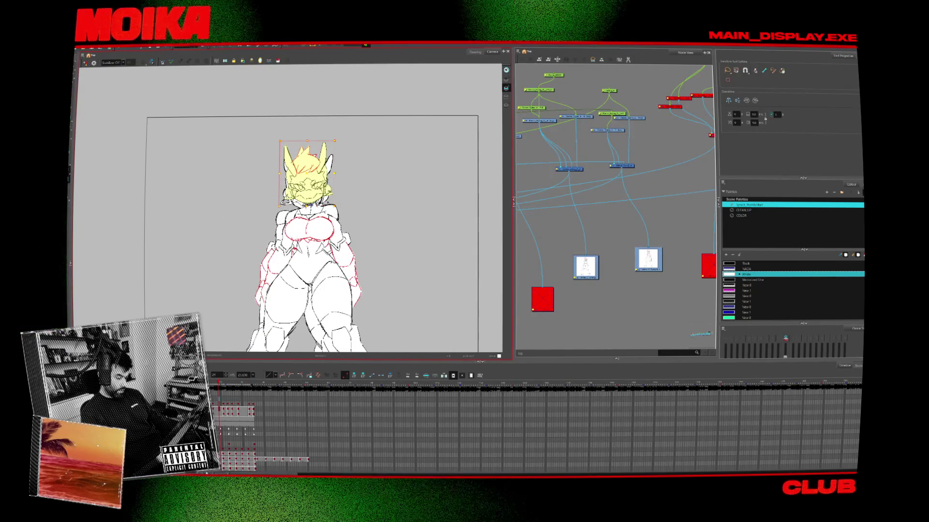
{"action": "key", "text": "period"}
{"action": "key", "text": "2"}
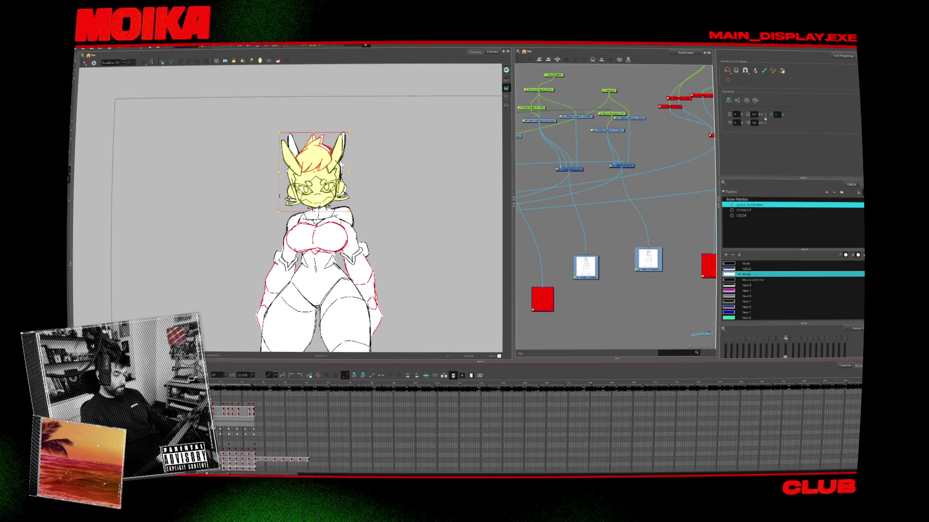
{"action": "left_click_drag", "start_coordinate": [359, 118], "coordinate": [358, 117]}
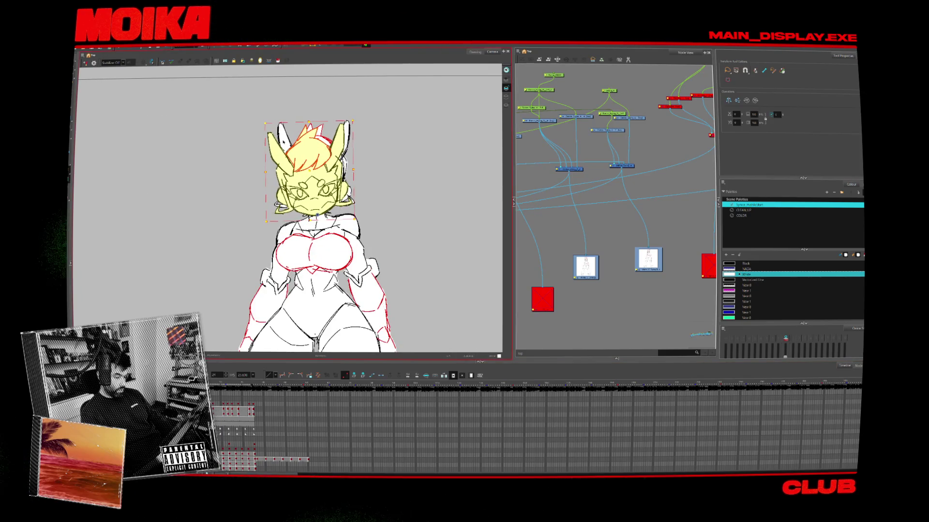
{"action": "left_click", "coordinate": [83, 47]}
- Render the Write nodes again, replacing the existing movie with the tilted-head version
{"action": "mouse_move", "coordinate": [100, 115]}
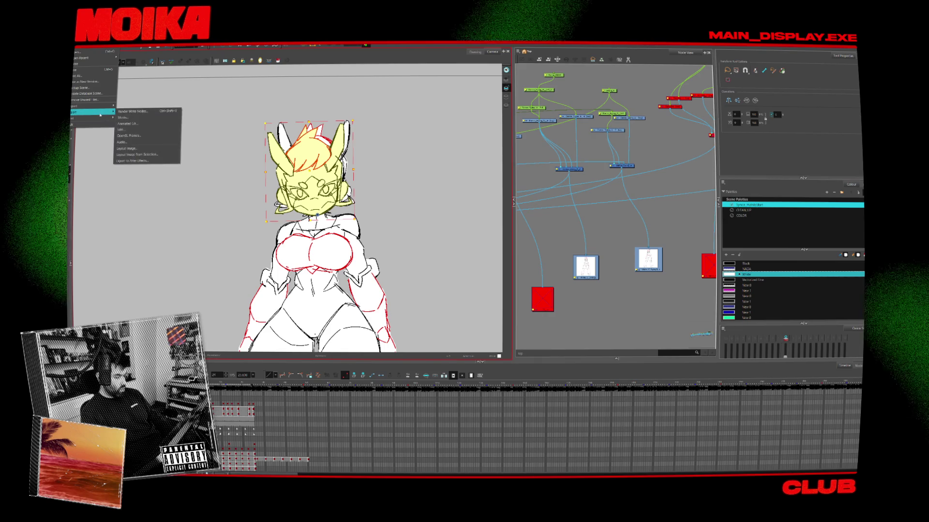
{"action": "left_click", "coordinate": [142, 116]}
{"action": "left_click", "coordinate": [463, 262]}
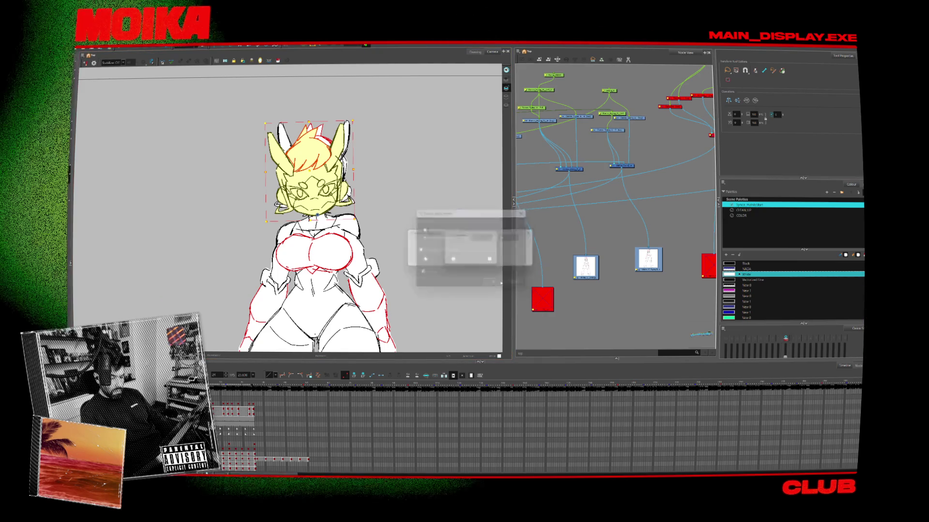
{"action": "left_click", "coordinate": [497, 264]}
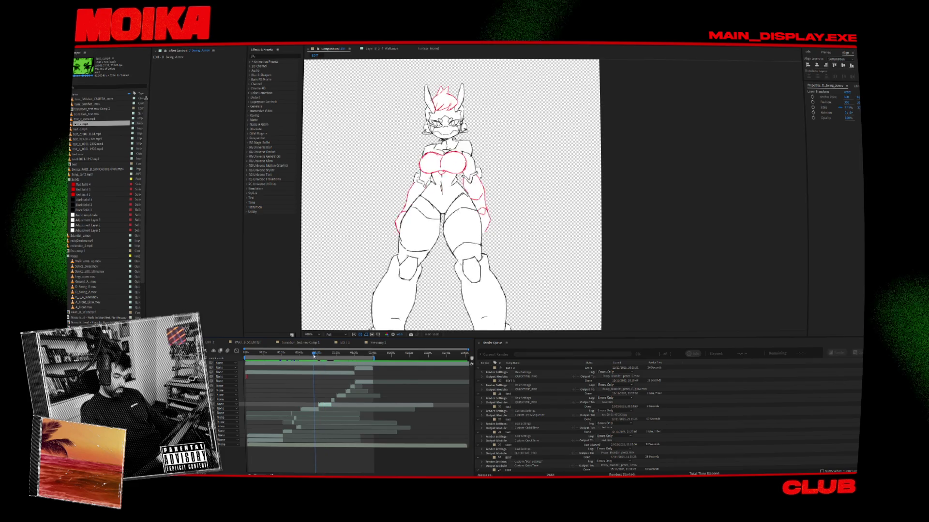
- Scrub the composition's timeline to check the updated head motion
{"action": "left_click", "coordinate": [338, 356]}
{"action": "mouse_move", "coordinate": [338, 356]}
{"action": "left_mouse_down"}
{"action": "mouse_move", "coordinate": [349, 356]}
{"action": "mouse_move", "coordinate": [334, 357]}
{"action": "left_mouse_up"}
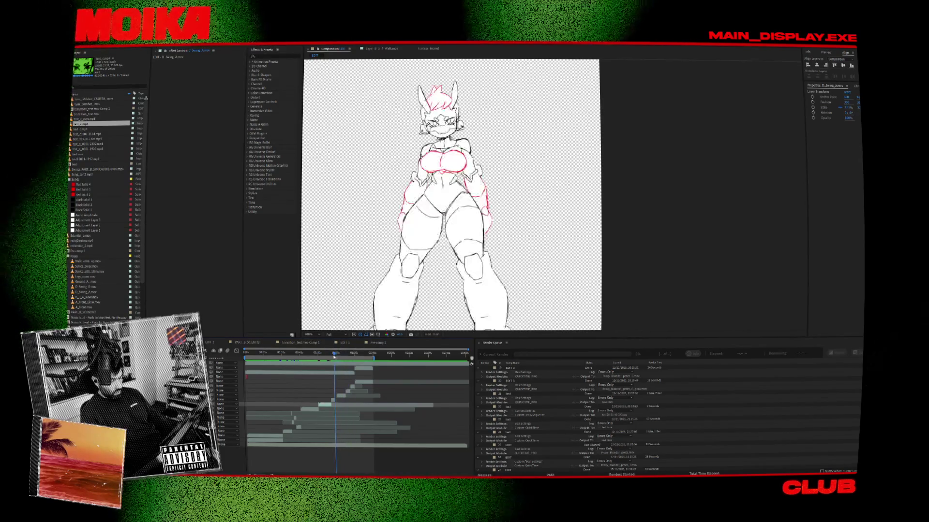
{"action": "scroll", "coordinate": [517, 383], "scroll_direction": "down", "scroll_amount": 1}
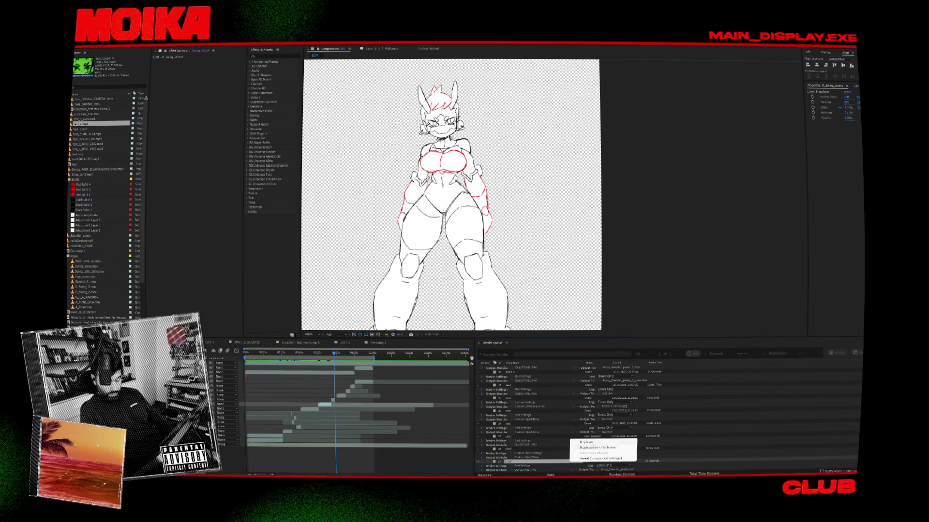
- Duplicate the last render queue item, render all 2688 frames, then close the project
{"action": "left_click", "coordinate": [594, 447]}
{"action": "left_click", "coordinate": [836, 353]}
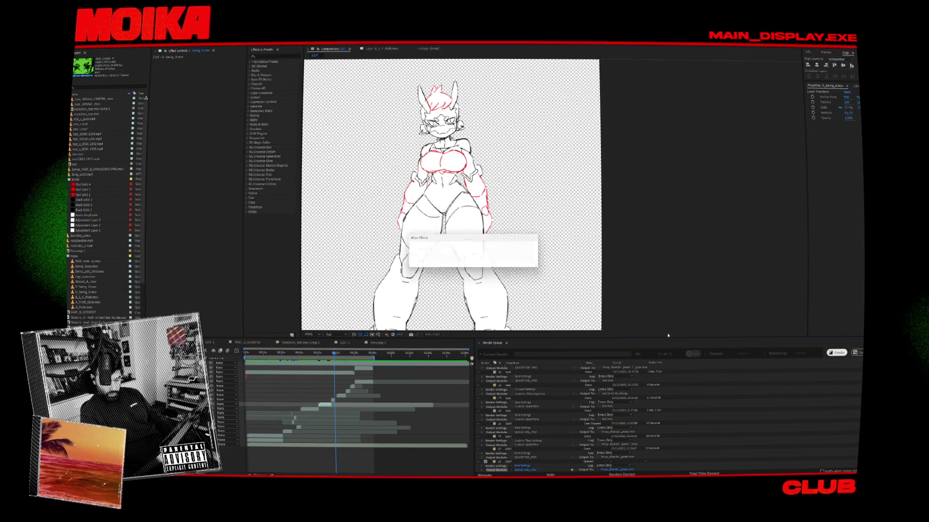
{"action": "left_click", "coordinate": [528, 259]}
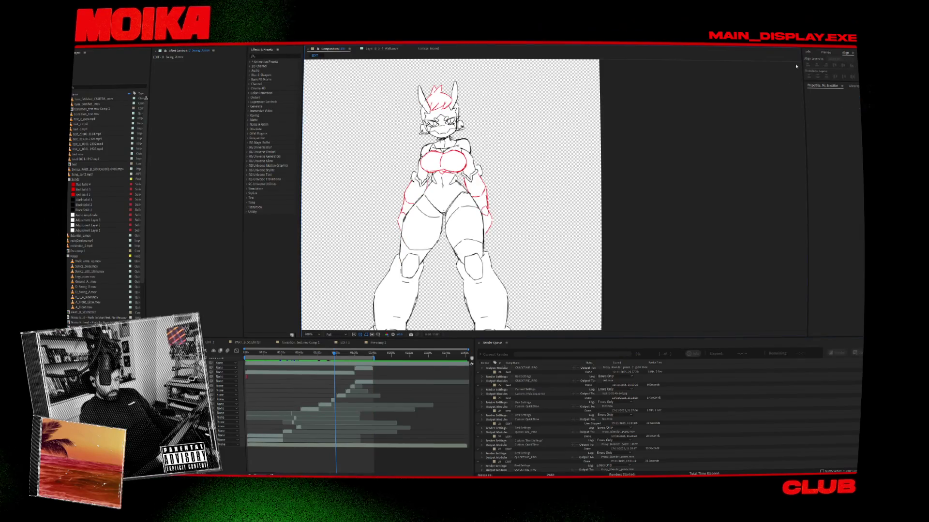
{"action": "key", "text": "ctrl+alt+n"}
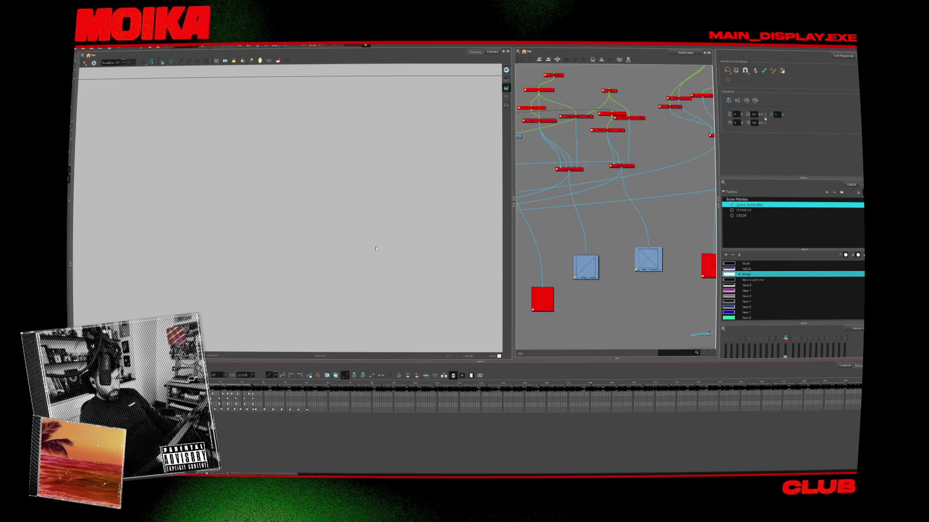
{"action": "scroll", "coordinate": [551, 239], "scroll_direction": "down", "scroll_amount": 3}
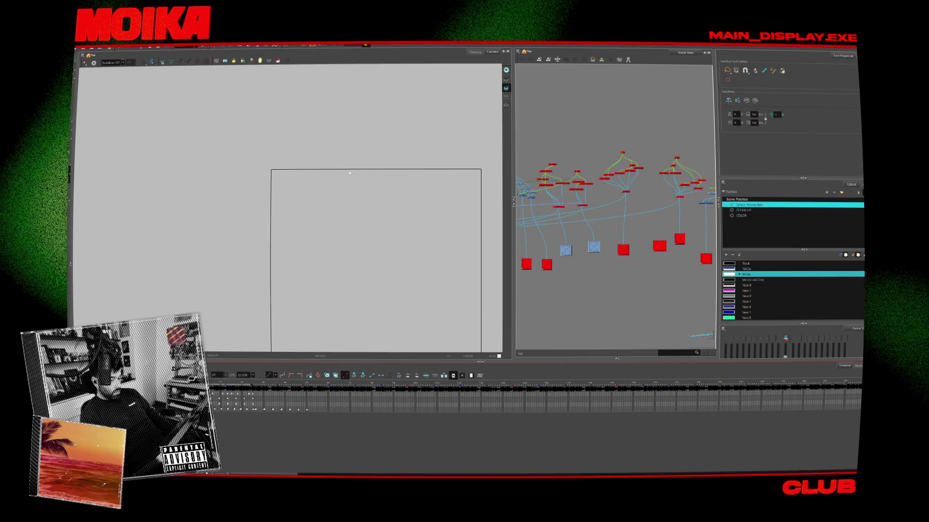
{"action": "left_click", "coordinate": [401, 200]}
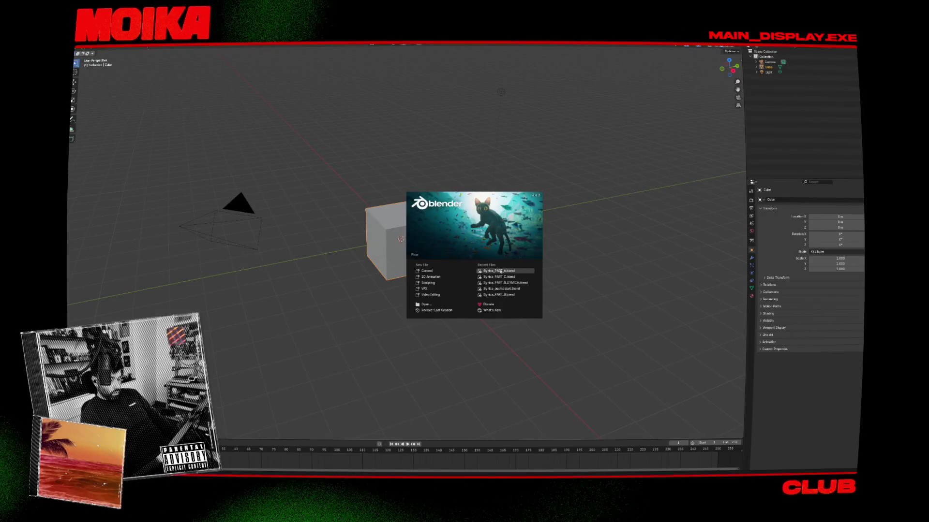
- Open the recent stage .blend file, play the animation, and scrub back to the wide walking shot
{"action": "left_click", "coordinate": [500, 271]}
{"action": "key", "text": "space"}
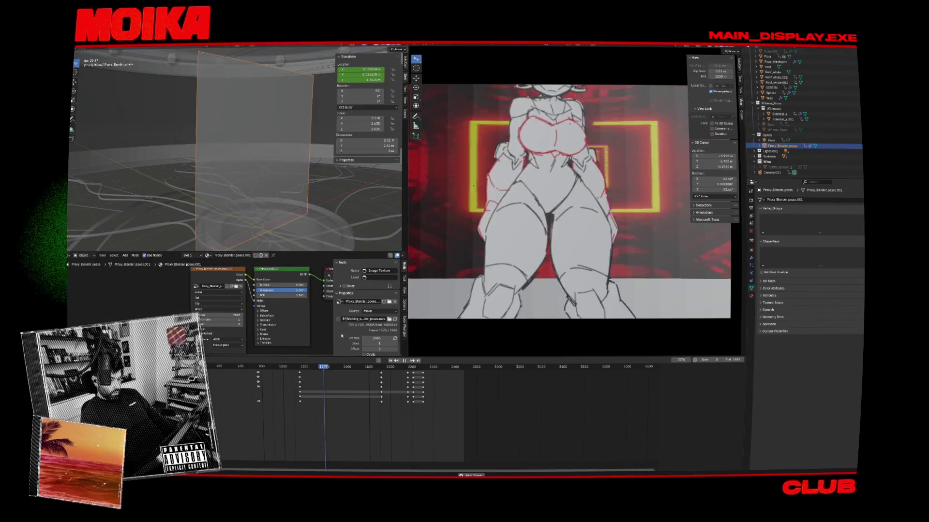
{"action": "left_click", "coordinate": [298, 367]}
{"action": "left_click_drag", "start_coordinate": [298, 367], "coordinate": [252, 367]}
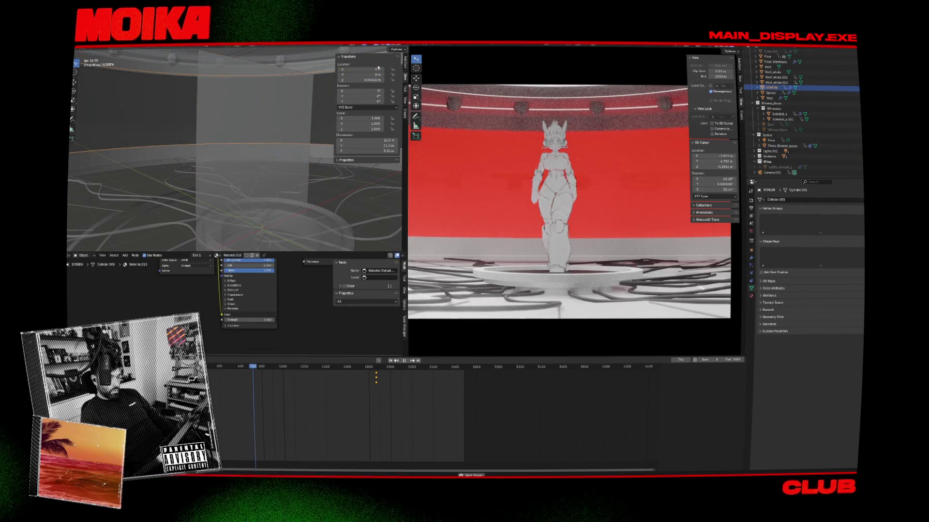
- Maximize the camera viewport to inspect it, restore the layout, and scrub to around frame 1906
{"action": "key", "text": "ctrl+space"}
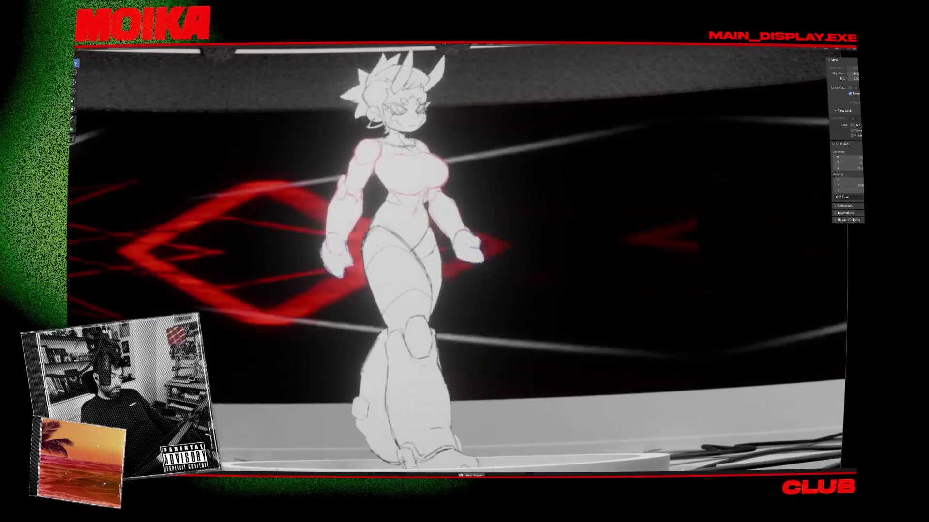
{"action": "scroll", "coordinate": [418, 172], "scroll_direction": "down", "scroll_amount": 5}
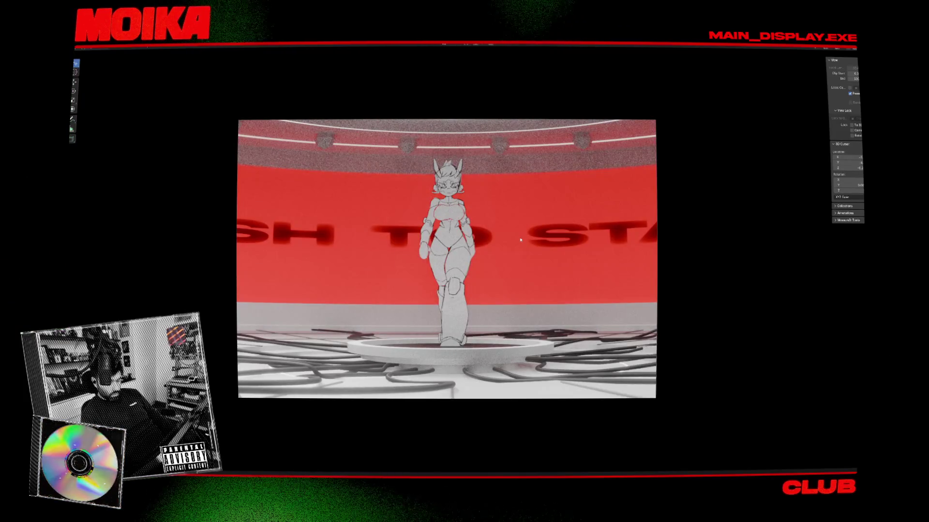
{"action": "key", "text": "ctrl+space"}
{"action": "left_click_drag", "start_coordinate": [377, 369], "coordinate": [395, 378]}
{"action": "left_click_drag", "start_coordinate": [407, 378], "coordinate": [381, 380]}
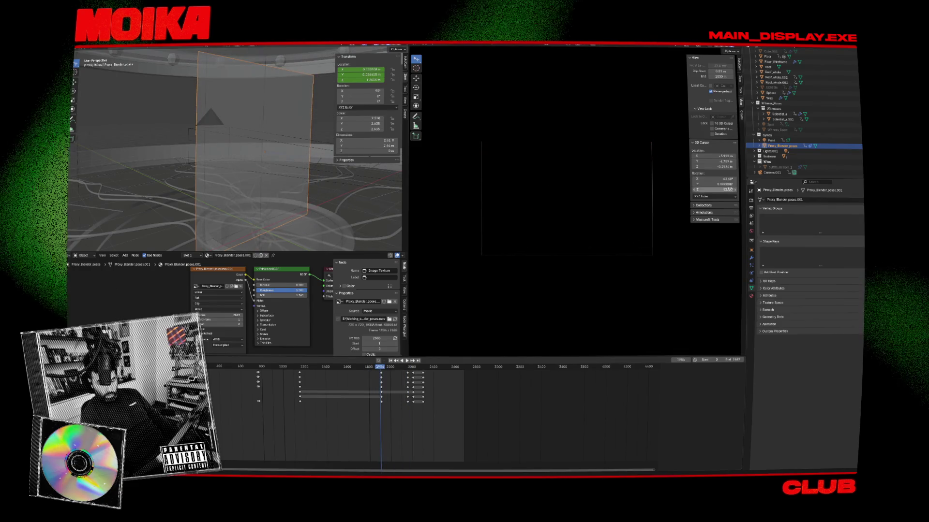
- Enter 1000 in the Output Properties and go back to the render settings
{"action": "left_click", "coordinate": [751, 191]}
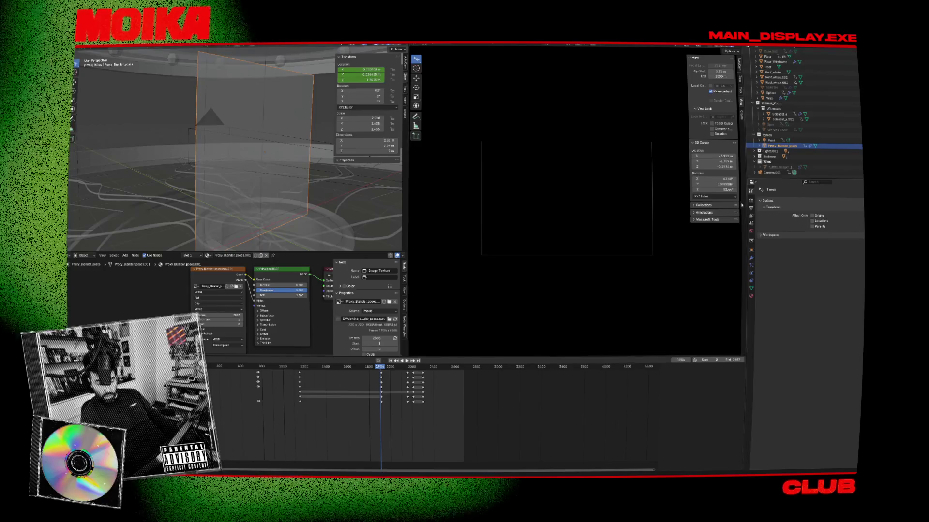
{"action": "left_click", "coordinate": [752, 201]}
{"action": "left_click", "coordinate": [751, 209]}
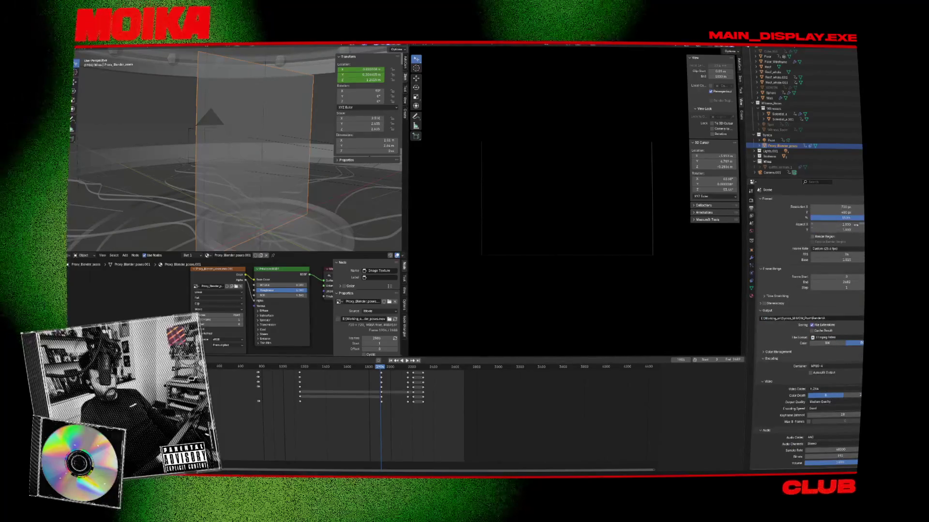
{"action": "type", "text": "1000"}
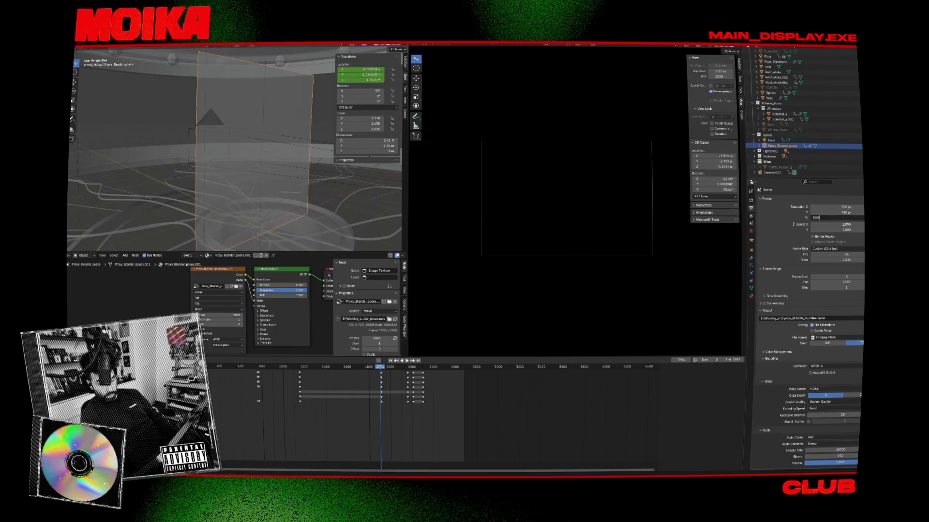
{"action": "left_click", "coordinate": [751, 201]}
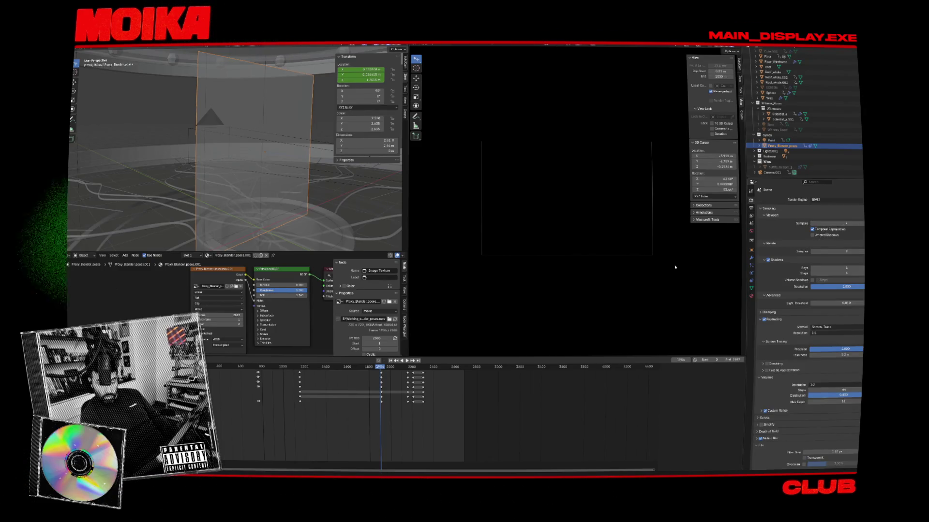
- Preview the animation playback, then save the Blender project
{"action": "key", "text": "space"}
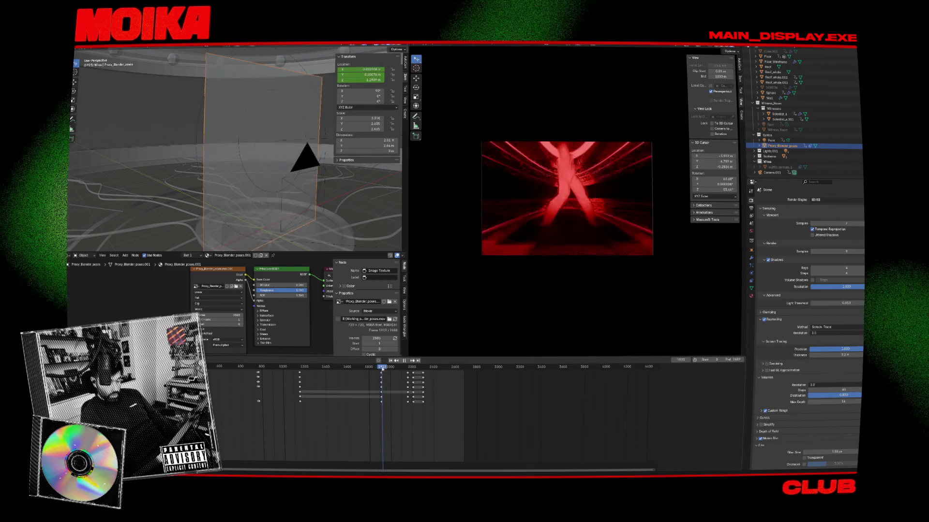
{"action": "key", "text": "space"}
{"action": "key", "text": "ctrl+s"}
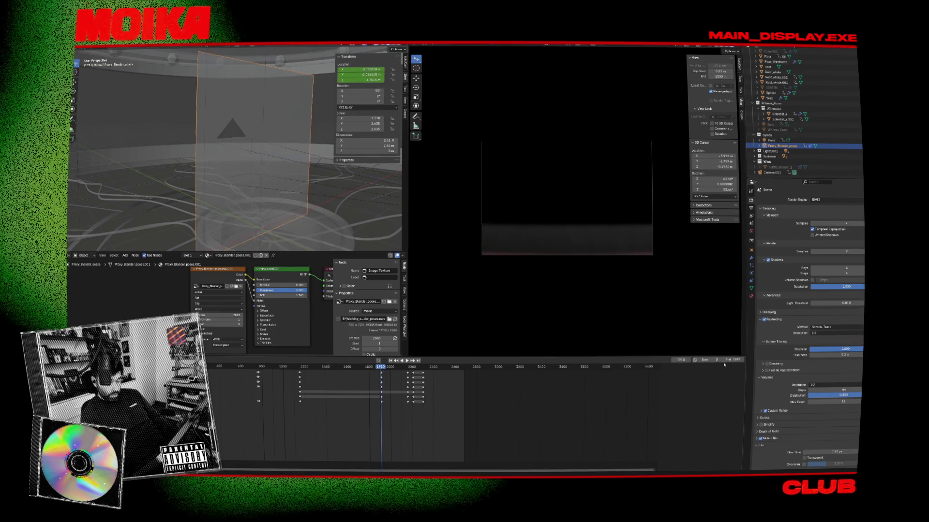
- Set the render output path to the parent project folder and start Viewport Render Animation
{"action": "left_click", "coordinate": [752, 208]}
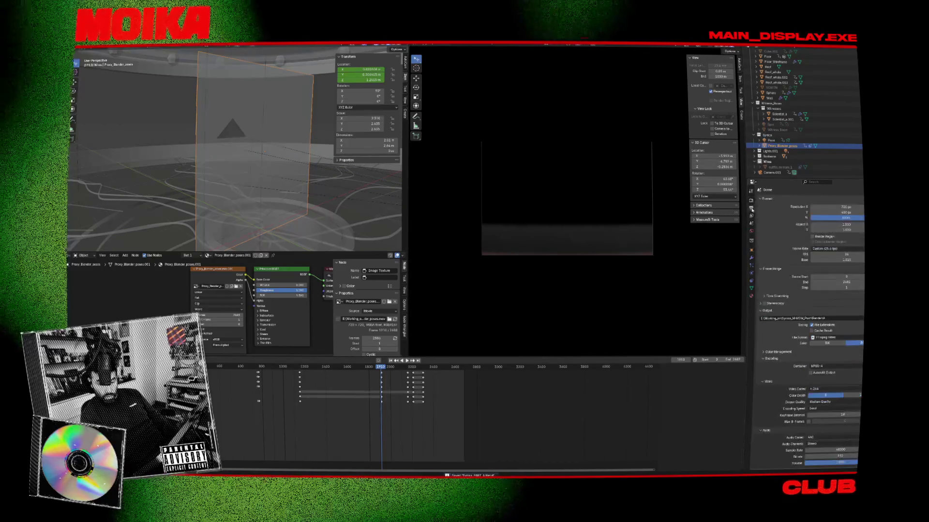
{"action": "left_click", "coordinate": [848, 320]}
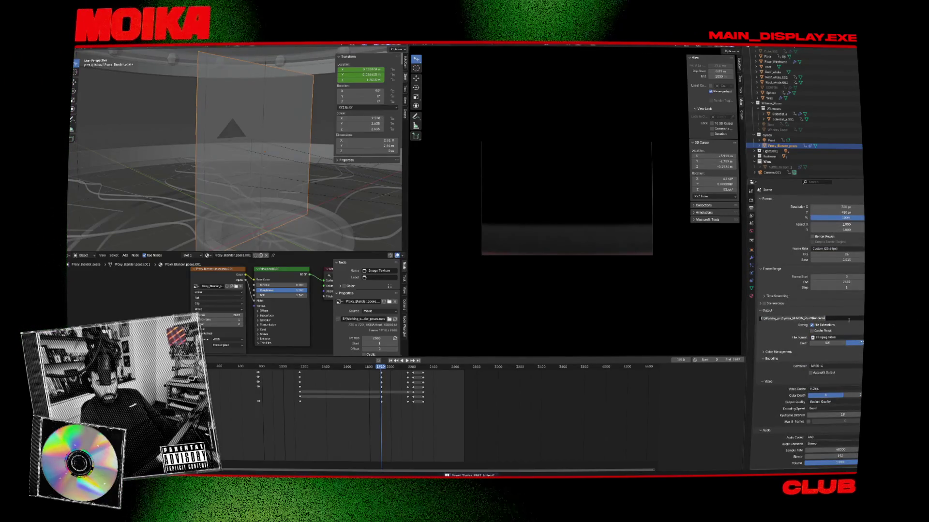
{"action": "left_click", "coordinate": [860, 319]}
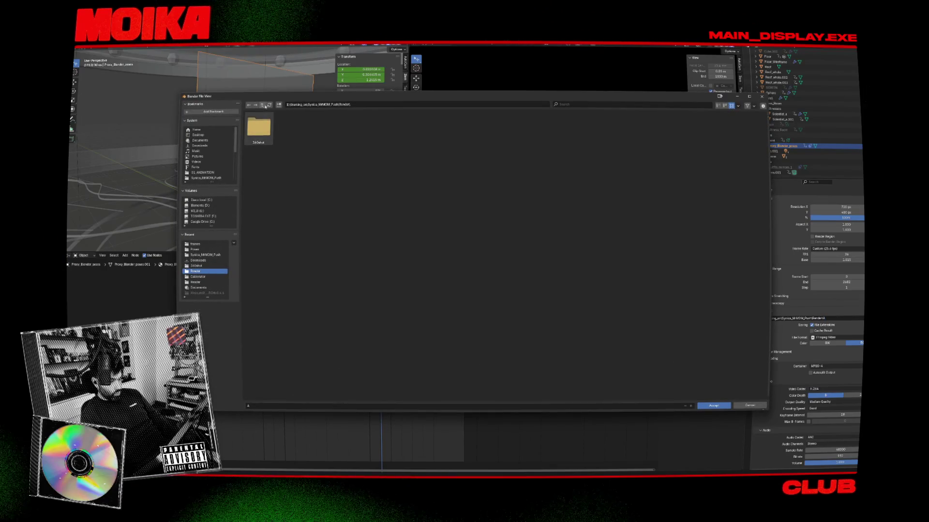
{"action": "left_click", "coordinate": [264, 106]}
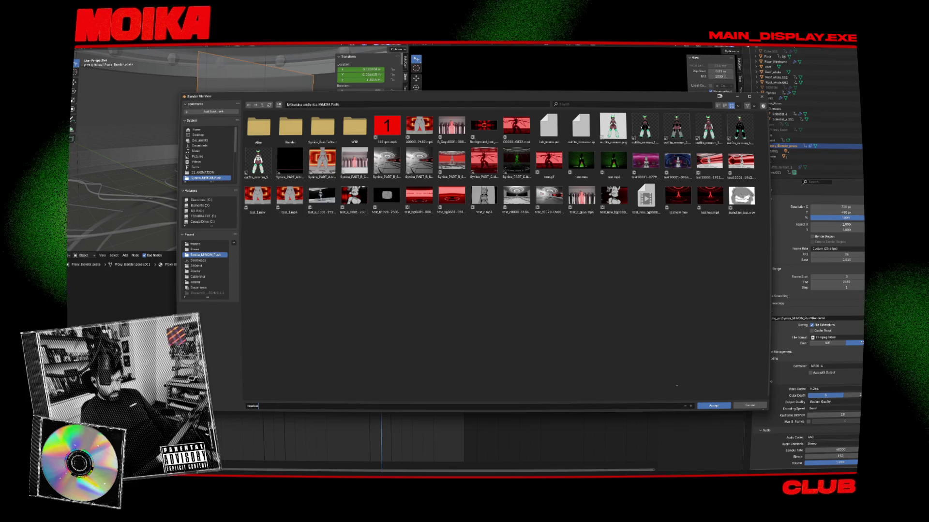
{"action": "left_click", "coordinate": [713, 405]}
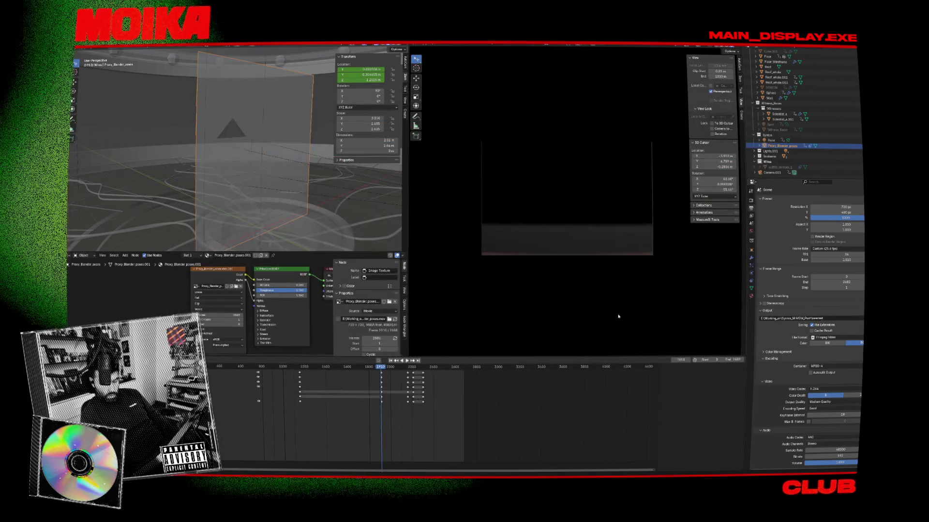
{"action": "left_click", "coordinate": [454, 45]}
{"action": "left_click", "coordinate": [481, 150]}
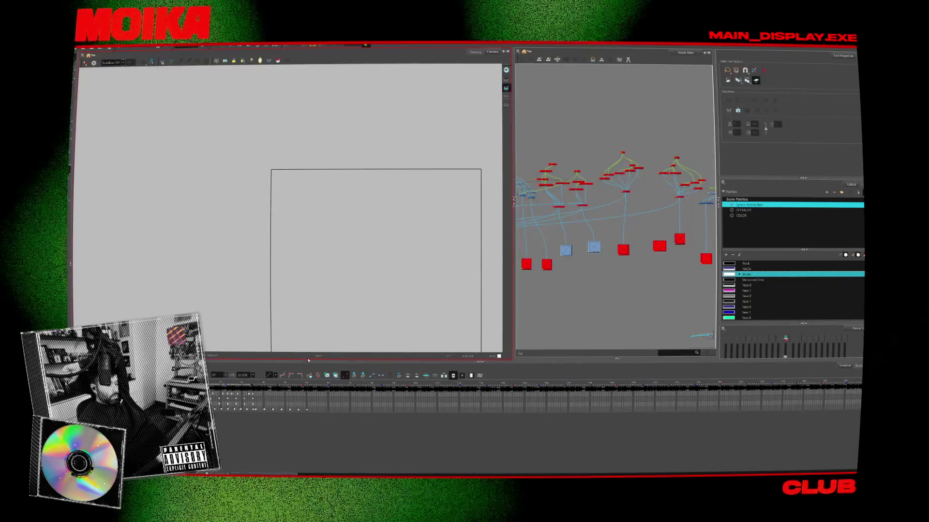
{"action": "scroll", "coordinate": [289, 220], "scroll_direction": "up", "scroll_amount": 3}
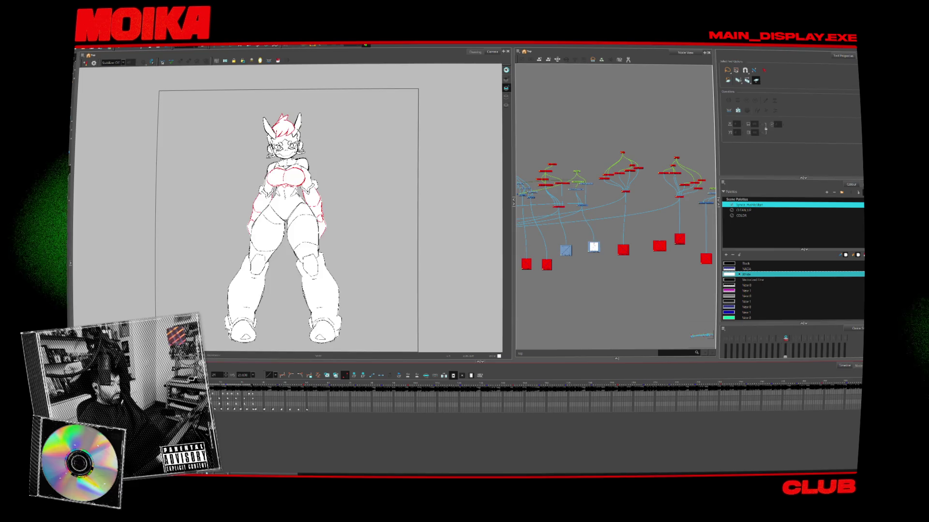
{"action": "scroll", "coordinate": [646, 178], "scroll_direction": "up", "scroll_amount": 3}
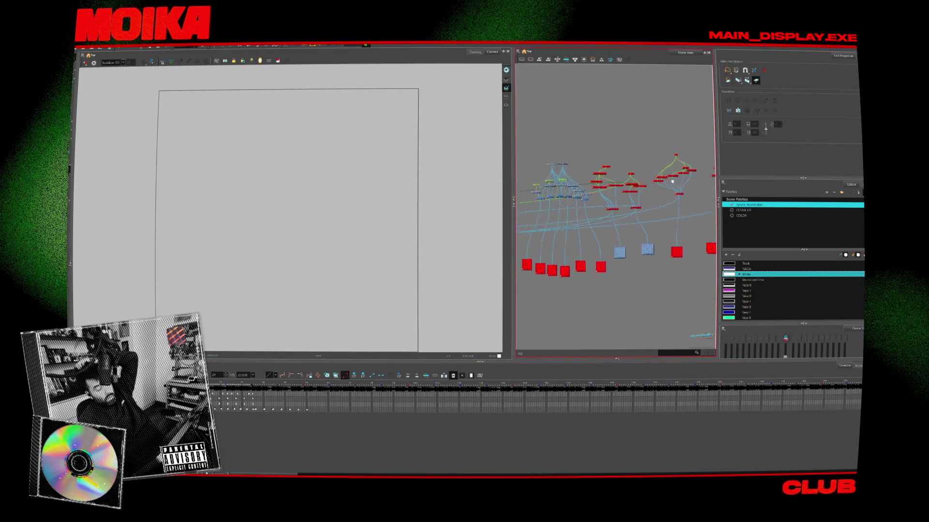
{"action": "scroll", "coordinate": [611, 194], "scroll_direction": "down", "scroll_amount": 2}
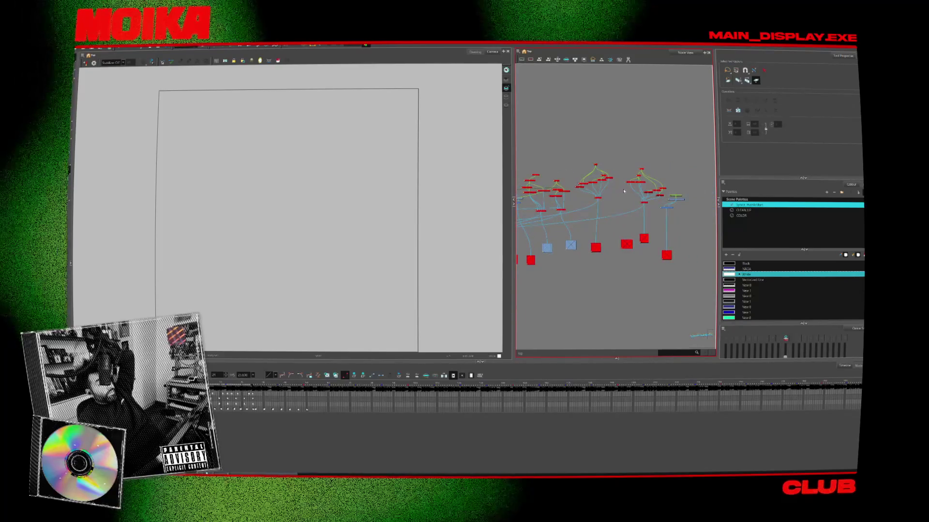
{"action": "scroll", "coordinate": [624, 190], "scroll_direction": "up", "scroll_amount": 1}
{"action": "scroll", "coordinate": [622, 190], "scroll_direction": "up", "scroll_amount": 2}
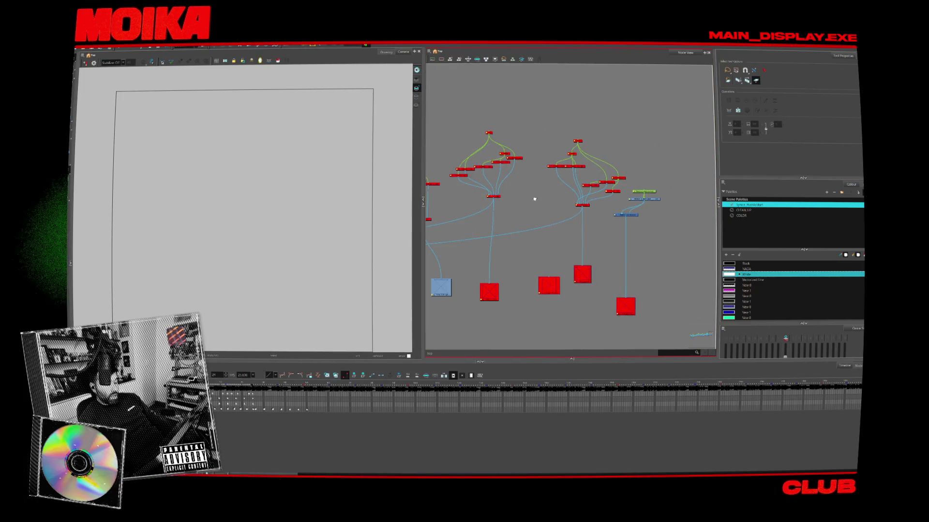
{"action": "scroll", "coordinate": [504, 196], "scroll_direction": "up", "scroll_amount": 2}
{"action": "scroll", "coordinate": [483, 221], "scroll_direction": "down", "scroll_amount": 3}
{"action": "scroll", "coordinate": [484, 221], "scroll_direction": "up", "scroll_amount": 5}
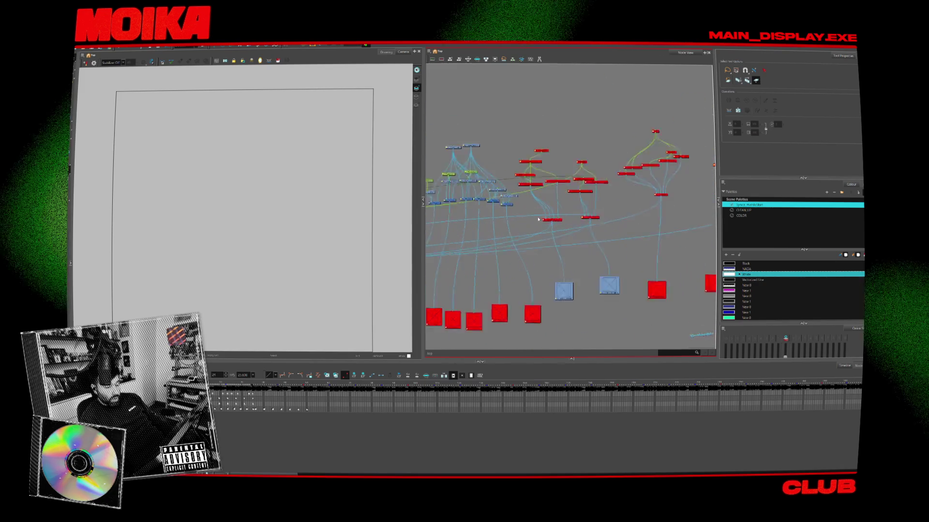
{"action": "scroll", "coordinate": [500, 238], "scroll_direction": "down", "scroll_amount": 3}
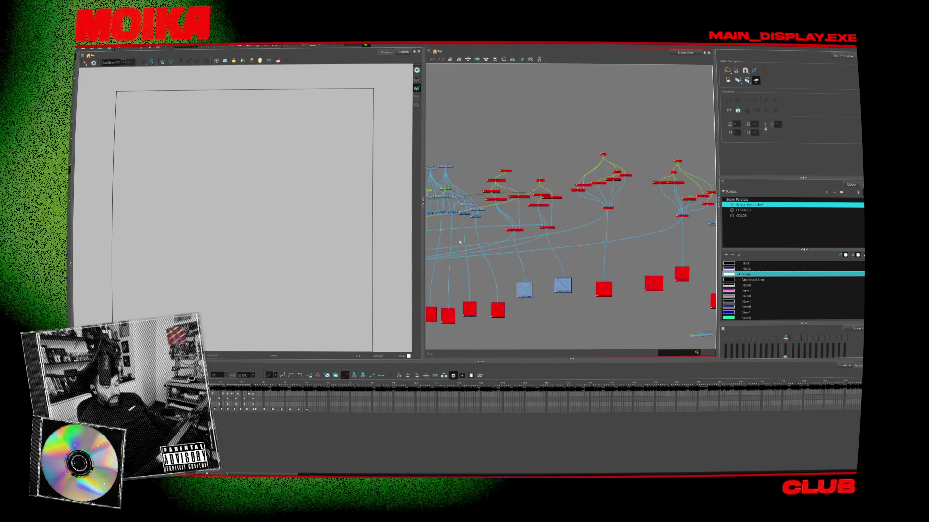
{"action": "scroll", "coordinate": [587, 199], "scroll_direction": "up", "scroll_amount": 4}
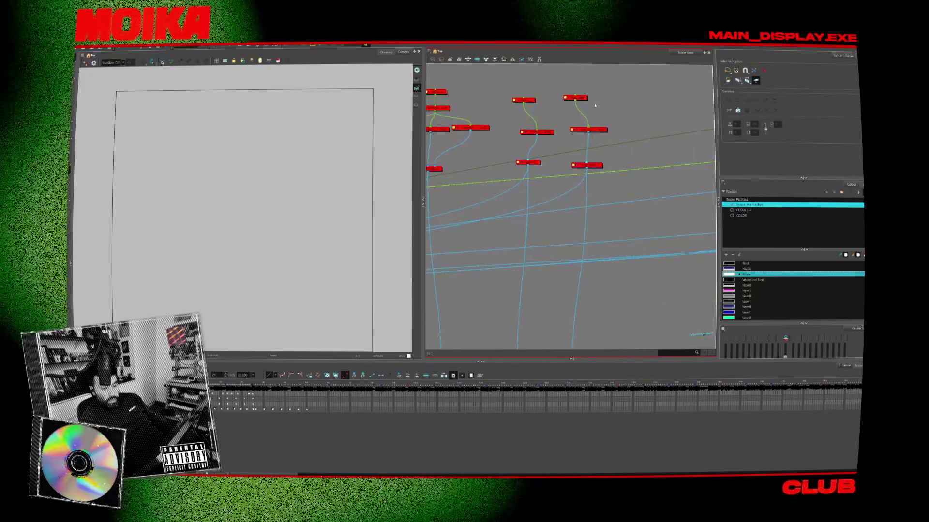
{"action": "scroll", "coordinate": [572, 126], "scroll_direction": "up", "scroll_amount": 3}
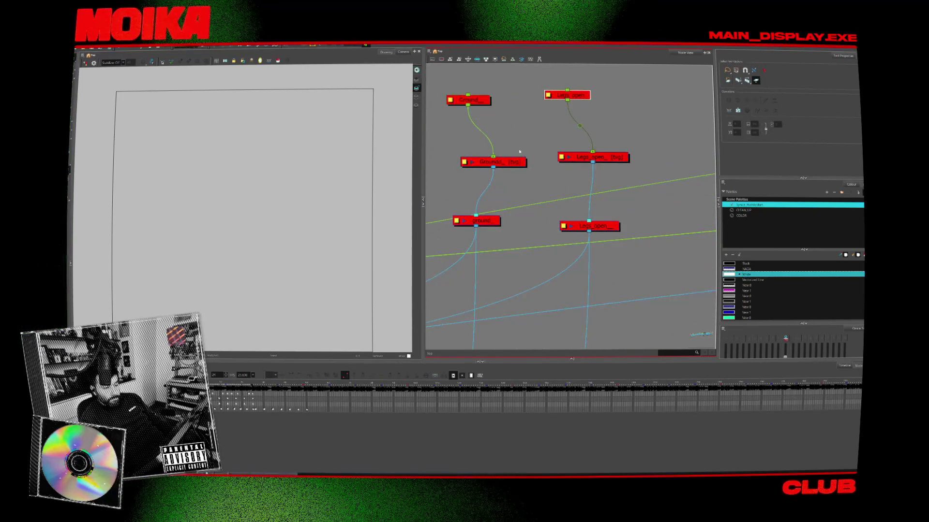
{"action": "scroll", "coordinate": [519, 151], "scroll_direction": "down", "scroll_amount": 3}
{"action": "scroll", "coordinate": [544, 194], "scroll_direction": "up", "scroll_amount": 3}
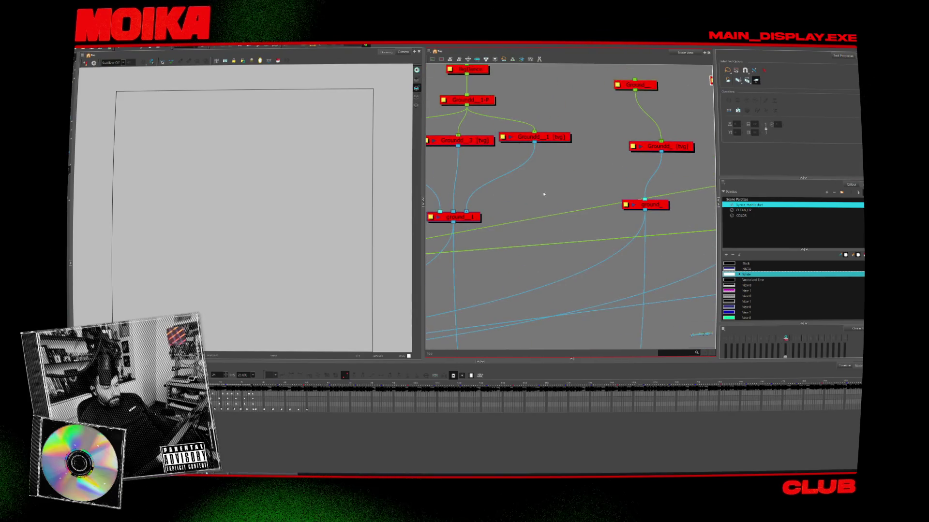
{"action": "scroll", "coordinate": [544, 194], "scroll_direction": "down", "scroll_amount": 2}
{"action": "left_click_drag", "start_coordinate": [498, 196], "coordinate": [623, 184]}
{"action": "scroll", "coordinate": [580, 191], "scroll_direction": "down", "scroll_amount": 1}
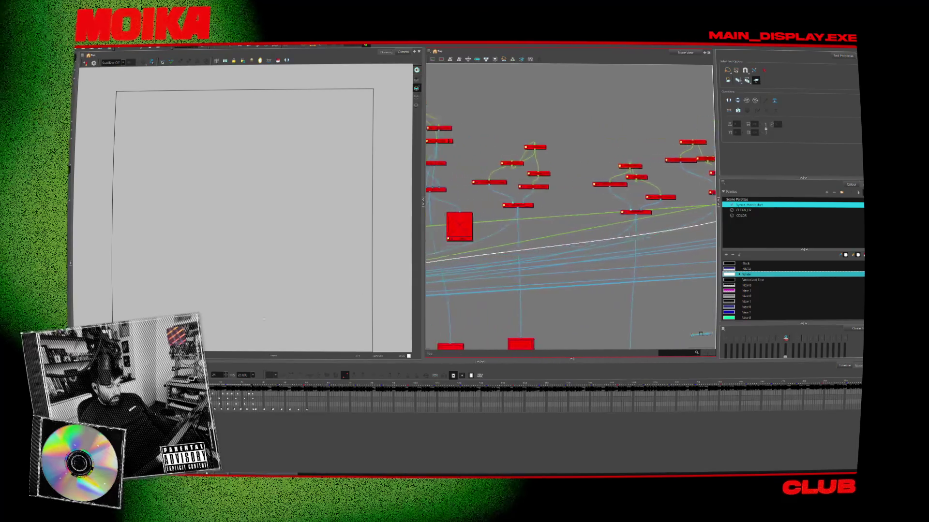
{"action": "scroll", "coordinate": [490, 274], "scroll_direction": "down", "scroll_amount": 5}
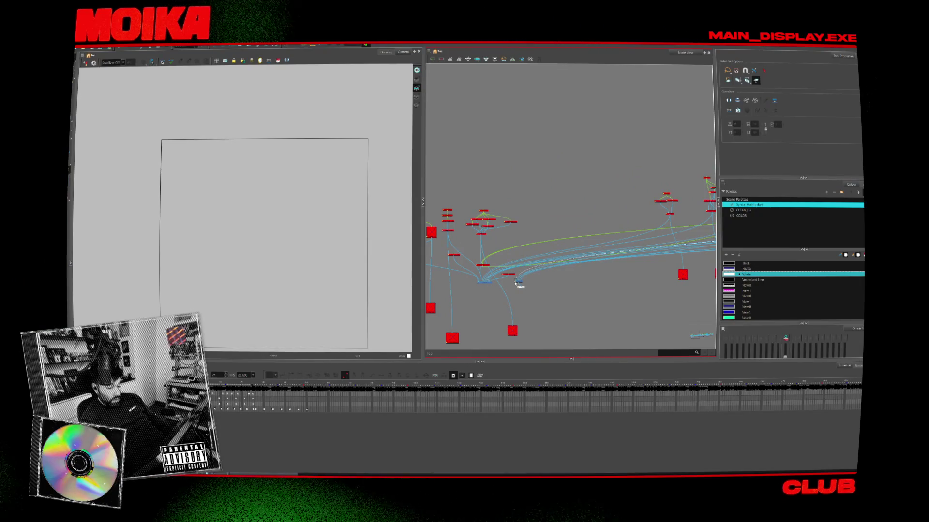
{"action": "left_click", "coordinate": [516, 283]}
{"action": "key", "text": "Return"}
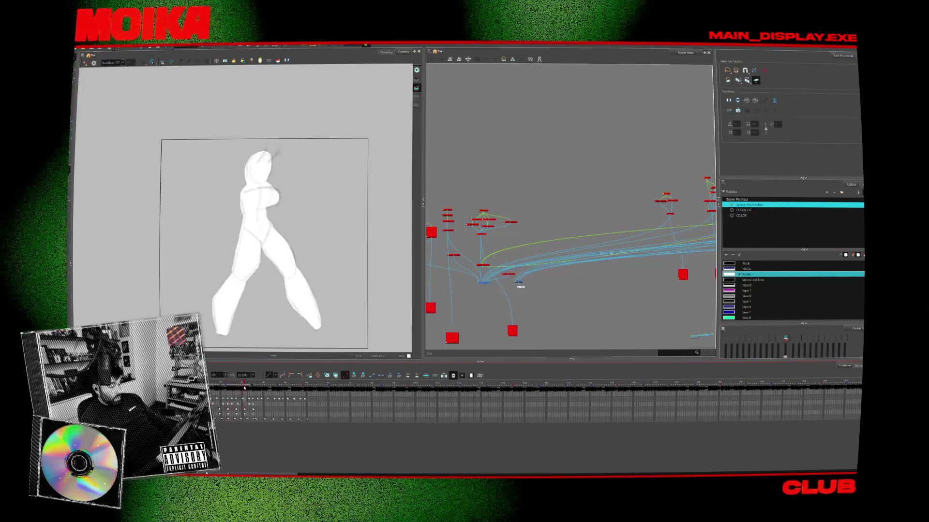
{"action": "left_click_drag", "start_coordinate": [244, 388], "coordinate": [304, 386]}
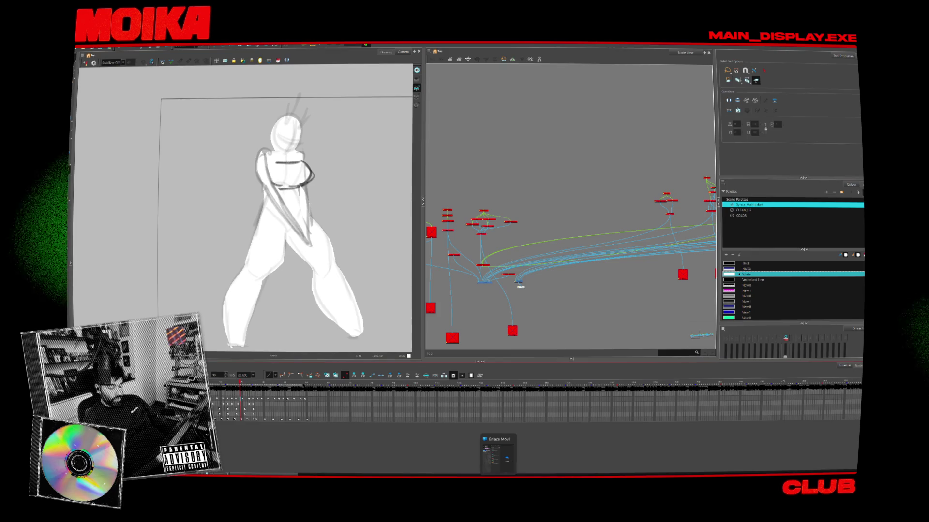
- Check the Blender Render window's View menu, then return to the main Blender scene window
{"action": "left_click", "coordinate": [468, 449]}
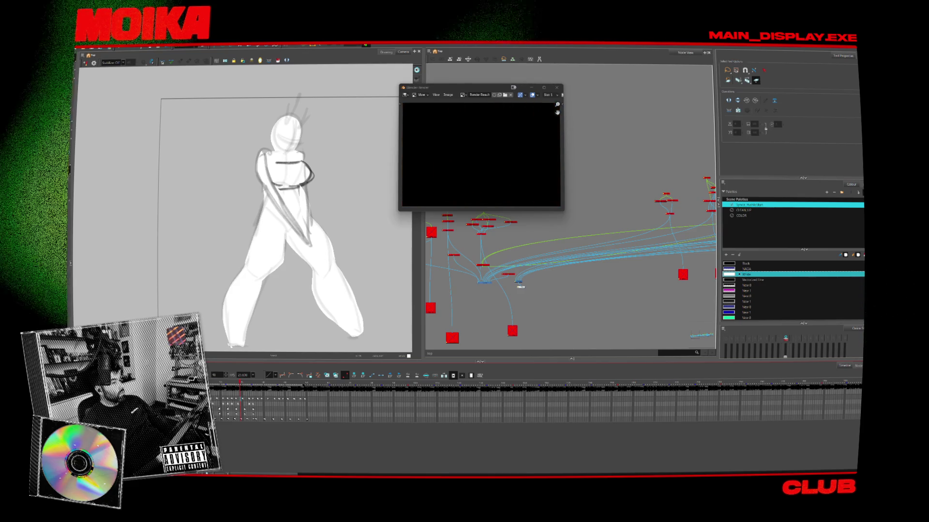
{"action": "left_click", "coordinate": [436, 95]}
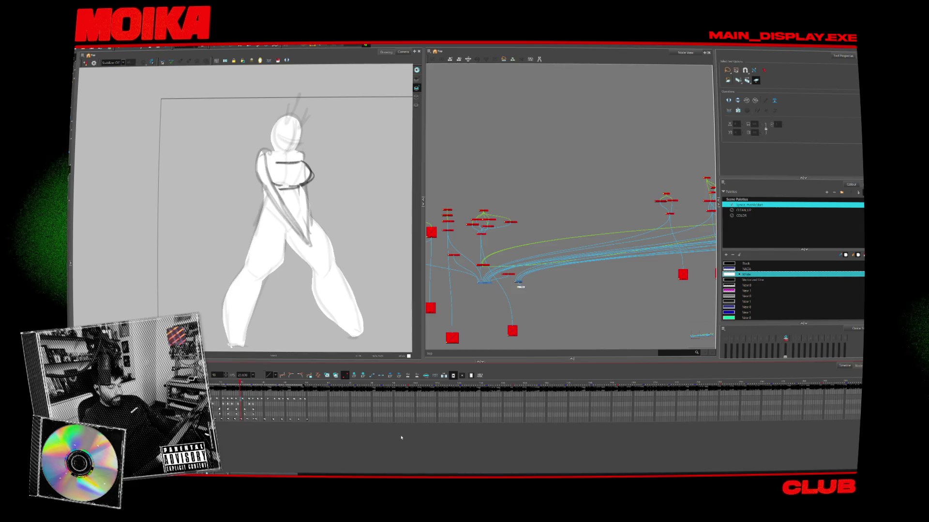
{"action": "left_click", "coordinate": [480, 467]}
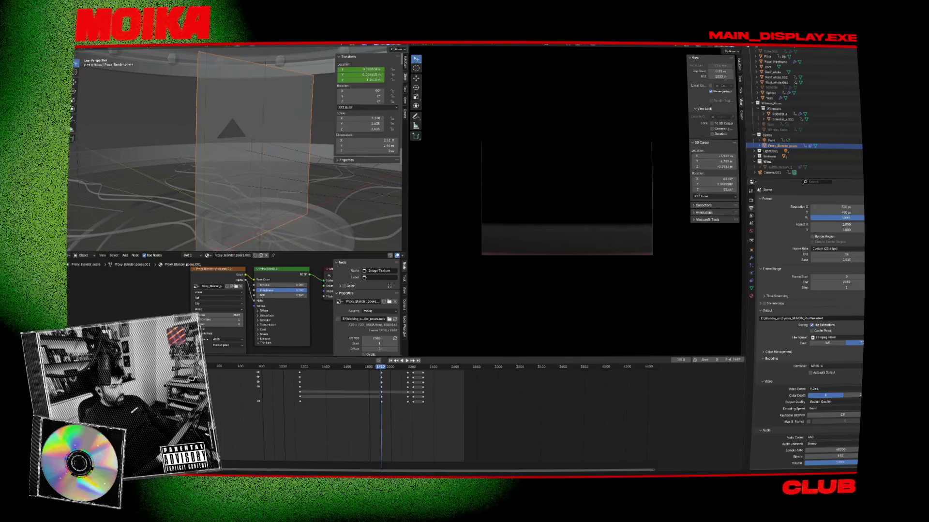
- Play the rendered animation in a centred, enlarged Animation Player window, then close it
{"action": "left_click", "coordinate": [109, 69]}
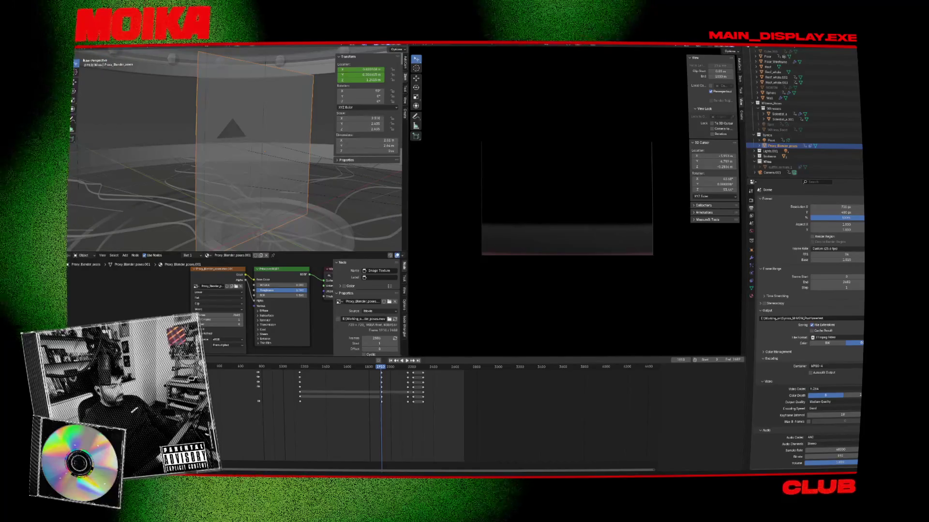
{"action": "mouse_move", "coordinate": [294, 51]}
{"action": "left_mouse_down"}
{"action": "mouse_move", "coordinate": [785, 309]}
{"action": "mouse_move", "coordinate": [532, 176]}
{"action": "mouse_move", "coordinate": [491, 142]}
{"action": "left_mouse_up"}
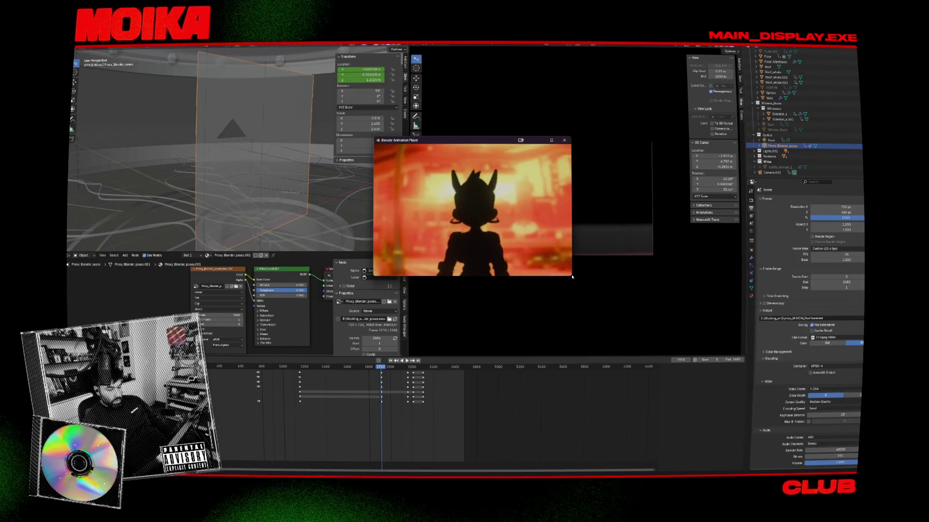
{"action": "mouse_move", "coordinate": [571, 278]}
{"action": "left_mouse_down"}
{"action": "mouse_move", "coordinate": [670, 342]}
{"action": "mouse_move", "coordinate": [691, 378]}
{"action": "left_mouse_up"}
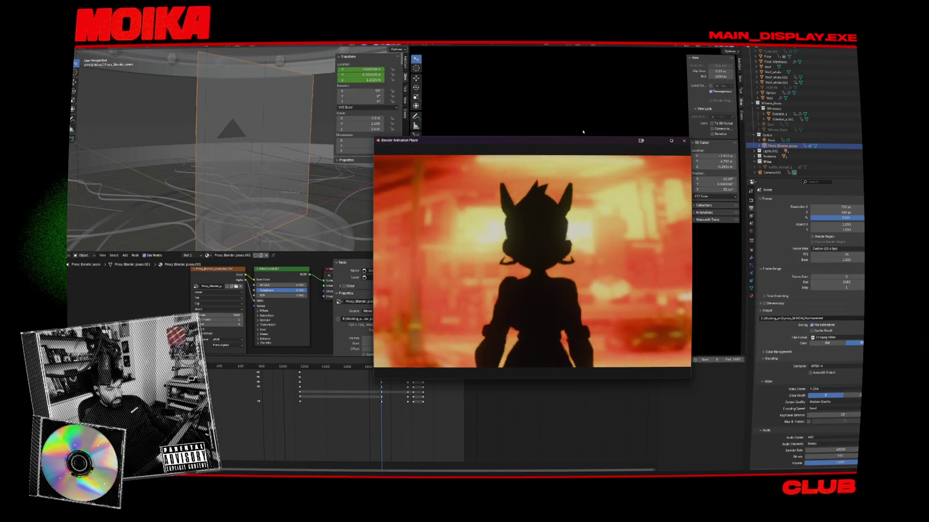
{"action": "left_click_drag", "start_coordinate": [580, 142], "coordinate": [459, 126]}
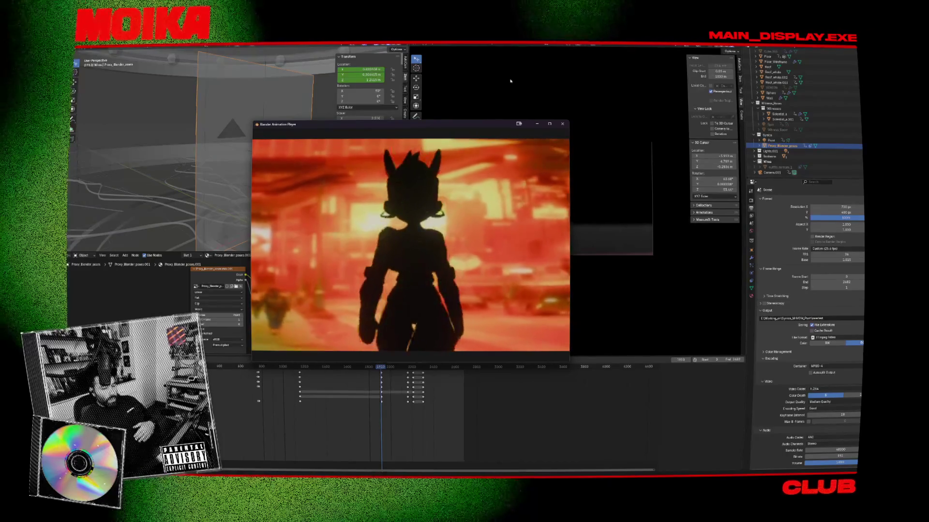
{"action": "left_click", "coordinate": [564, 125]}
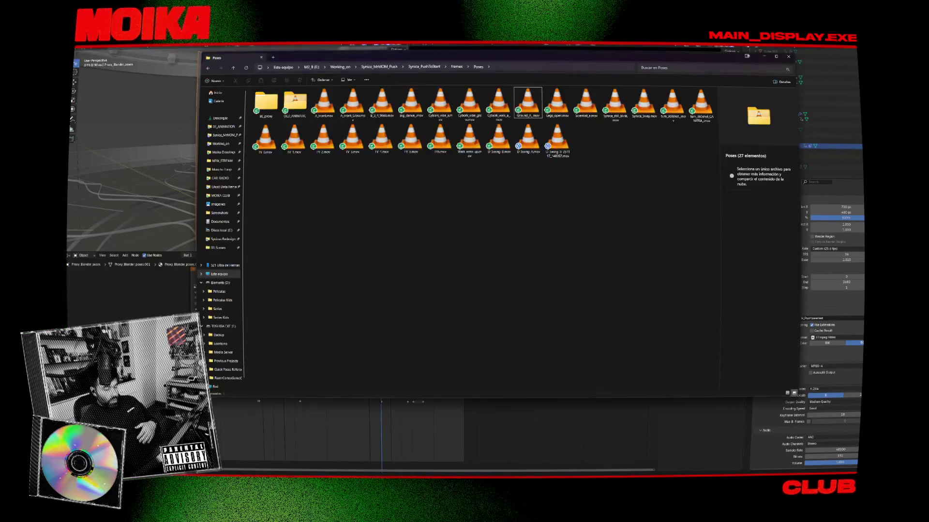
- Go up two folders to Synica_MrMOM_Push and play newtest0000-2682.mp4 in an enlarged VLC window
{"action": "key", "text": "alt+Up"}
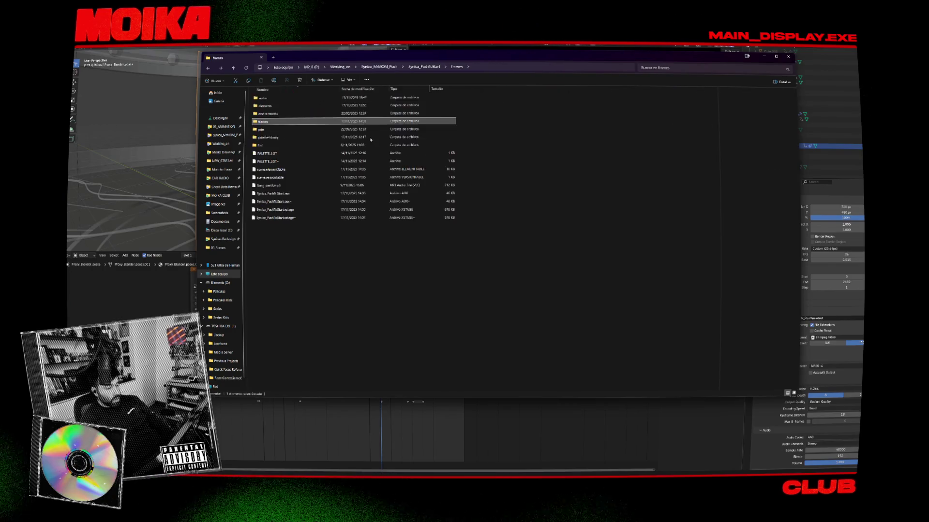
{"action": "key", "text": "alt+Up"}
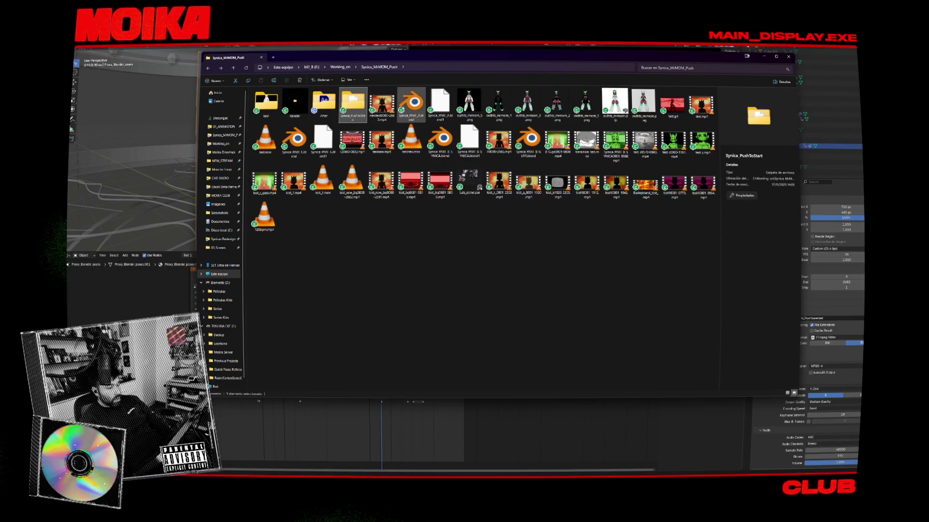
{"action": "double_click", "coordinate": [382, 104]}
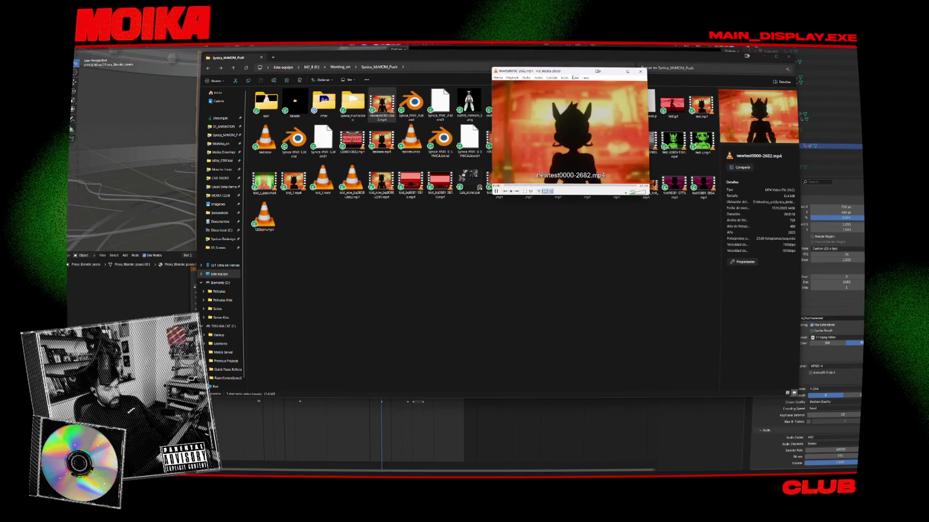
{"action": "left_click_drag", "start_coordinate": [574, 71], "coordinate": [401, 97]}
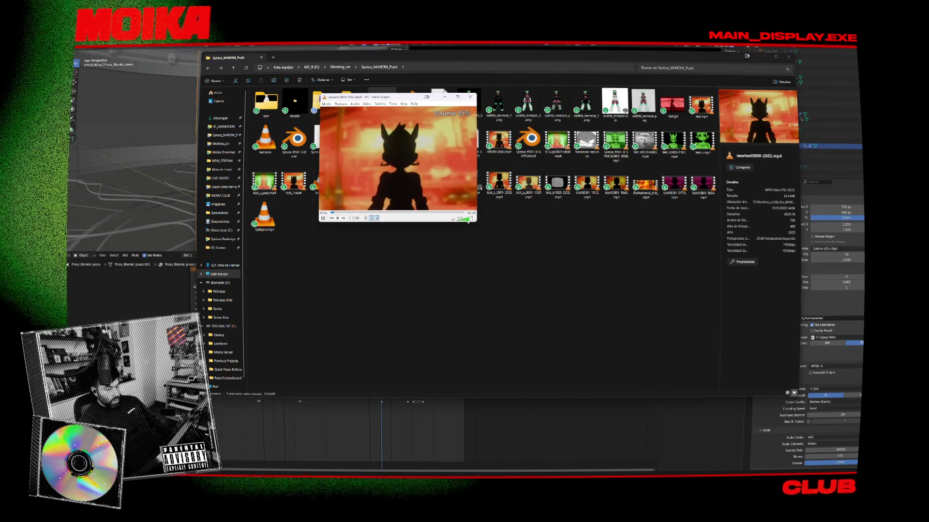
{"action": "left_click_drag", "start_coordinate": [476, 222], "coordinate": [615, 316]}
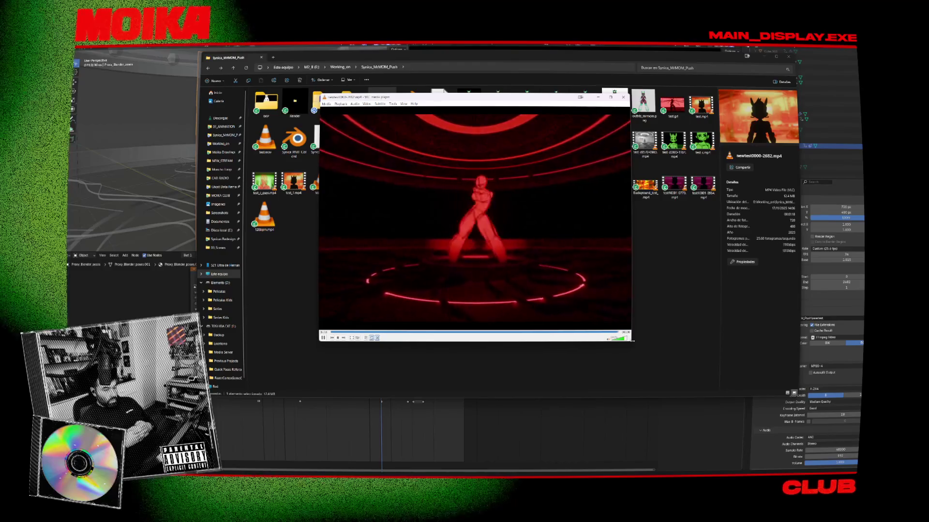
- Shrink VLC, reopen newtest0000-2682.mp4 and resume playback from about a quarter in
{"action": "key", "text": "alt+2"}
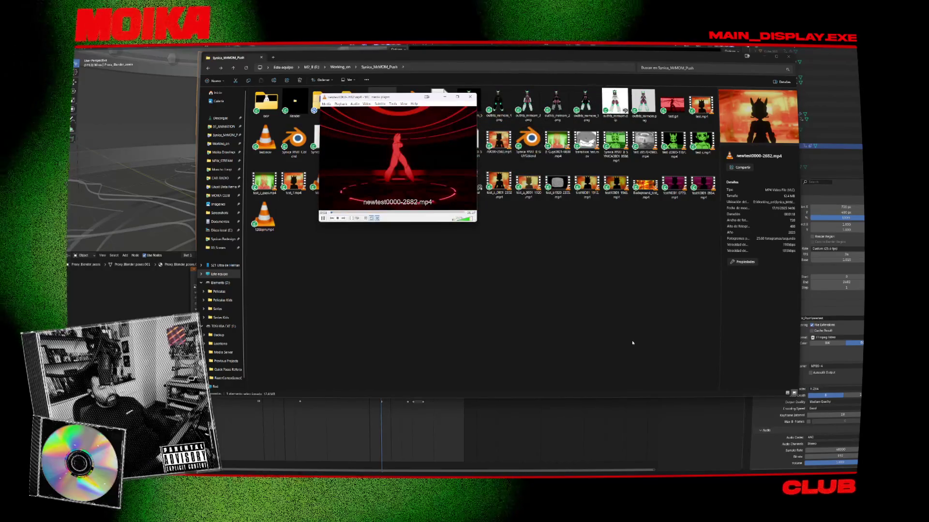
{"action": "left_click", "coordinate": [469, 96]}
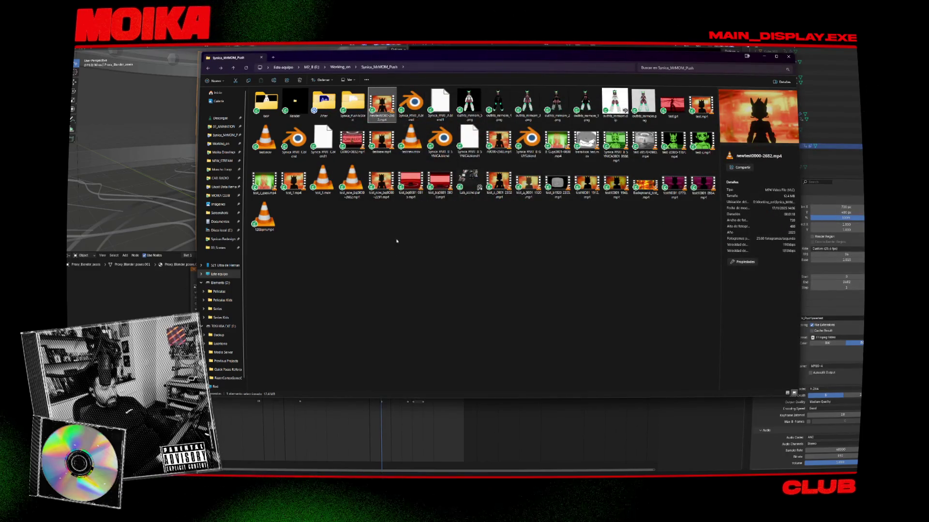
{"action": "key", "text": "Return"}
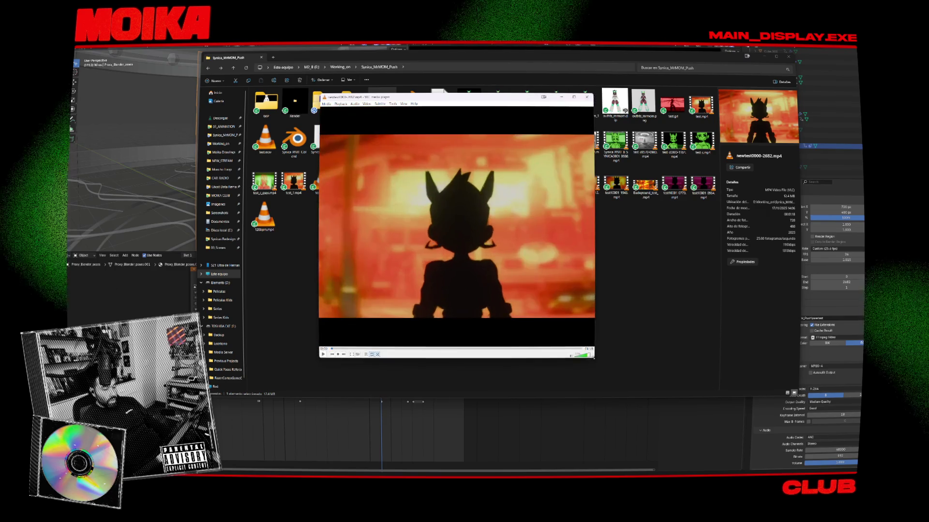
{"action": "left_click", "coordinate": [390, 348]}
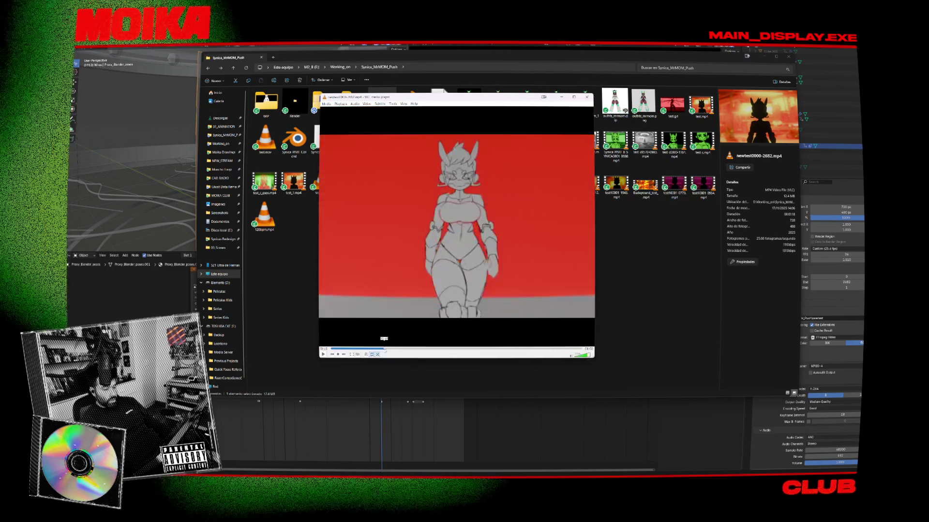
{"action": "key", "text": "space"}
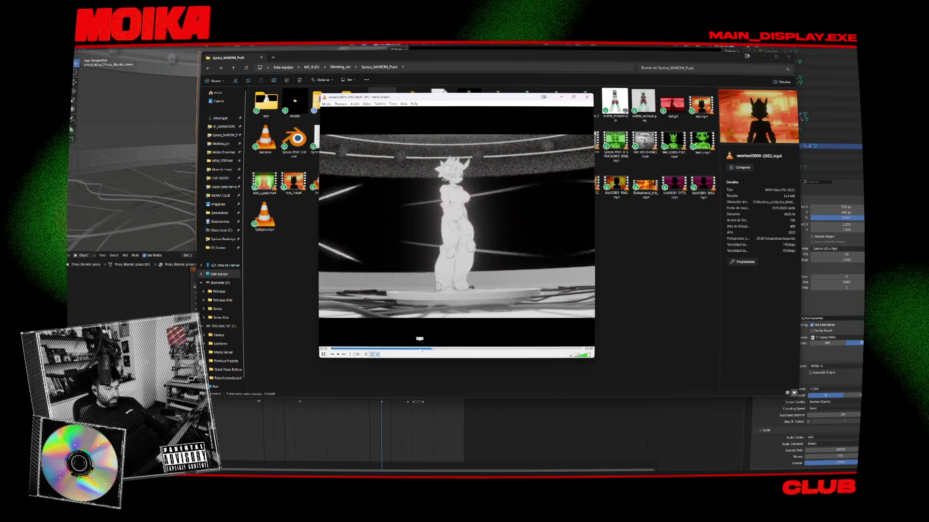
- Skip through newtest0000-2682.mp4 to near its end, then close it and play testnew.mp4
{"action": "left_click", "coordinate": [469, 348]}
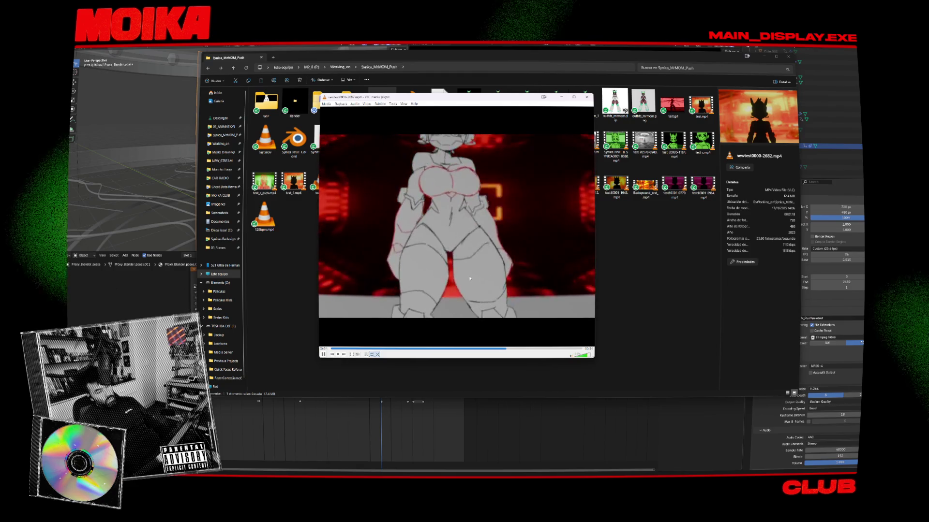
{"action": "key", "text": "space"}
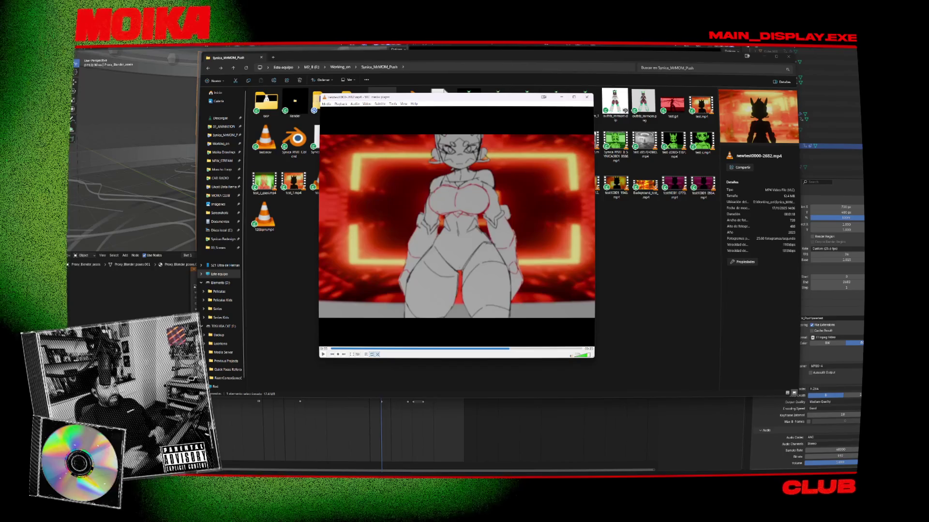
{"action": "key", "text": "space"}
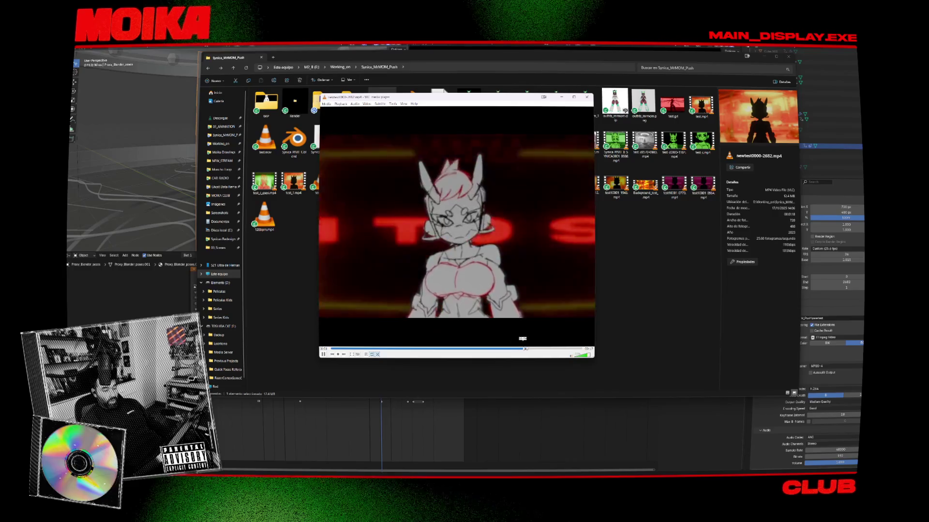
{"action": "left_click", "coordinate": [537, 348]}
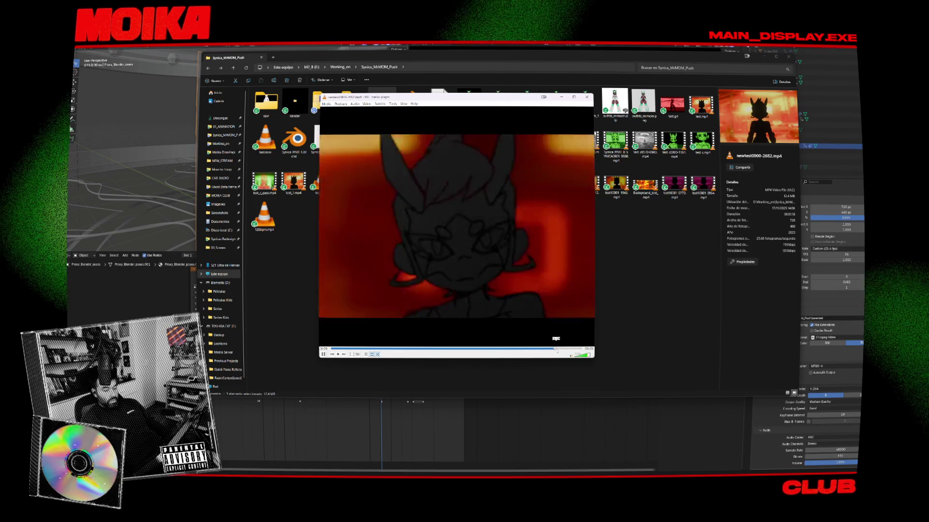
{"action": "left_click", "coordinate": [560, 350]}
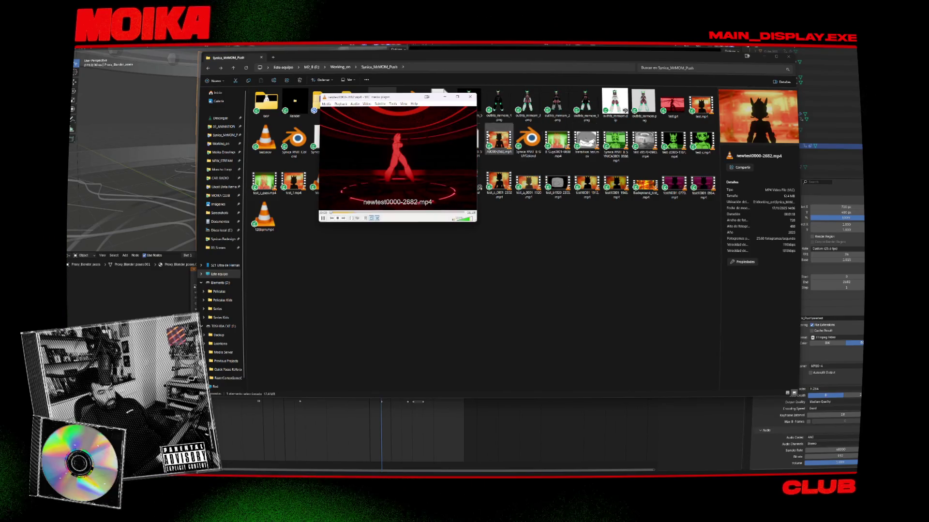
{"action": "left_click", "coordinate": [469, 97]}
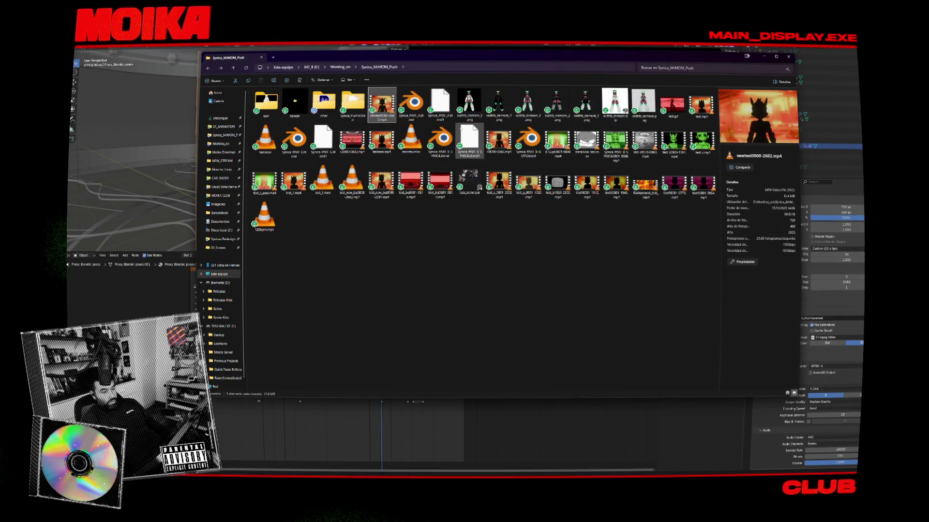
{"action": "double_click", "coordinate": [382, 140]}
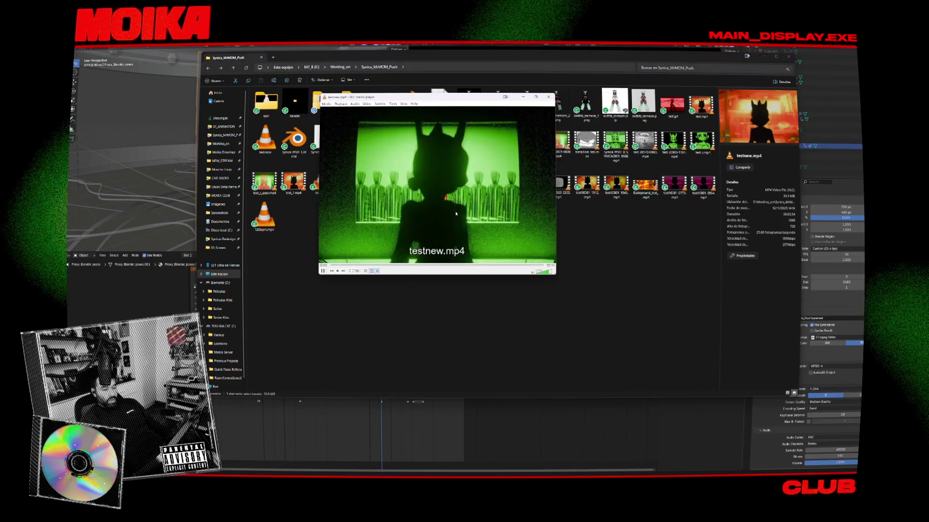
- Pause and resume testnew.mp4, stopping on the grey-sketch close-up against red light
{"action": "key", "text": "space"}
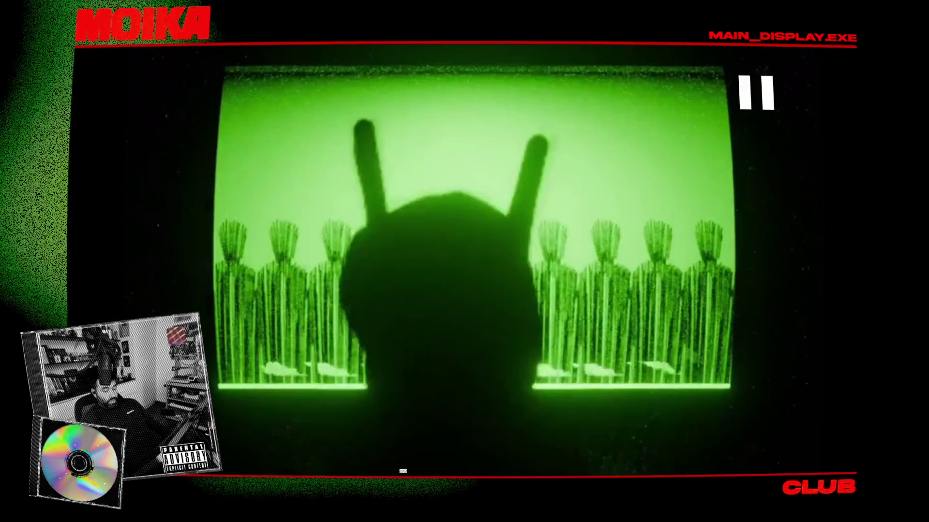
{"action": "key", "text": "space"}
{"action": "key", "text": "space"}
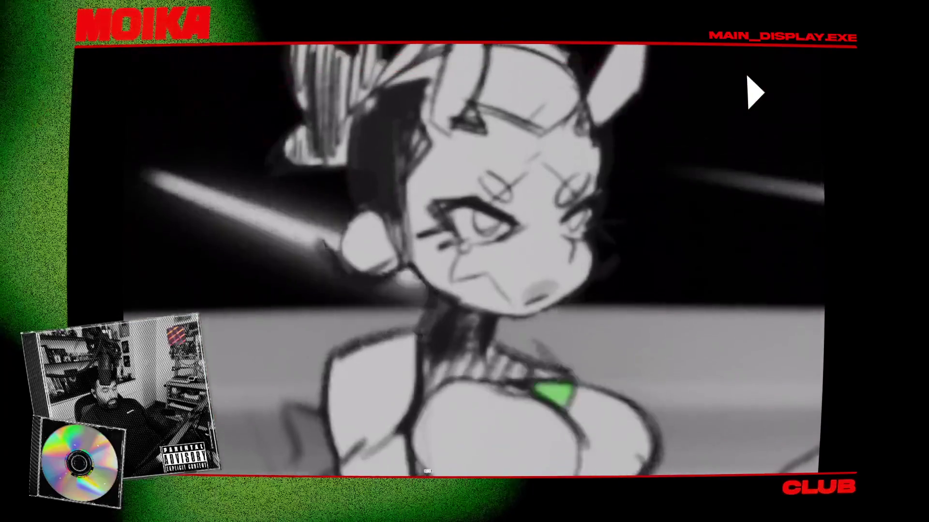
{"action": "key", "text": "space"}
{"action": "key", "text": "space"}
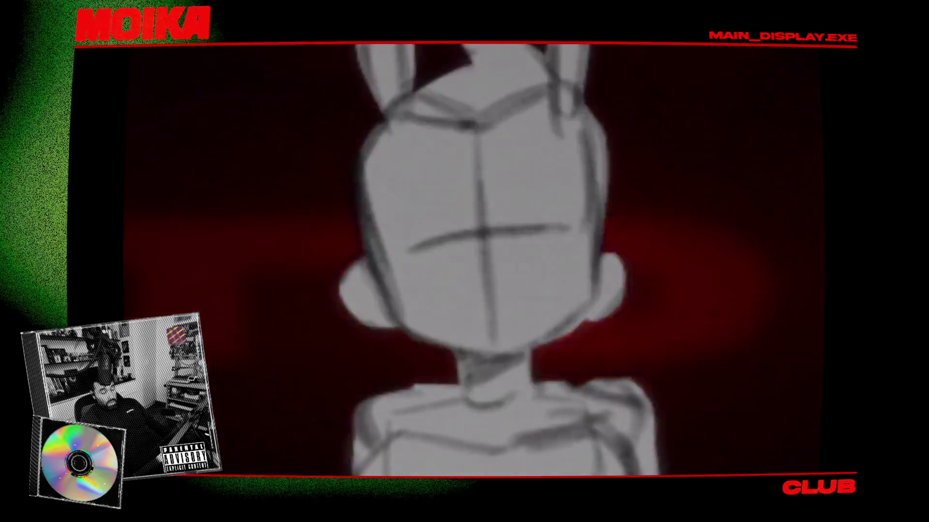
{"action": "left_click", "coordinate": [469, 457]}
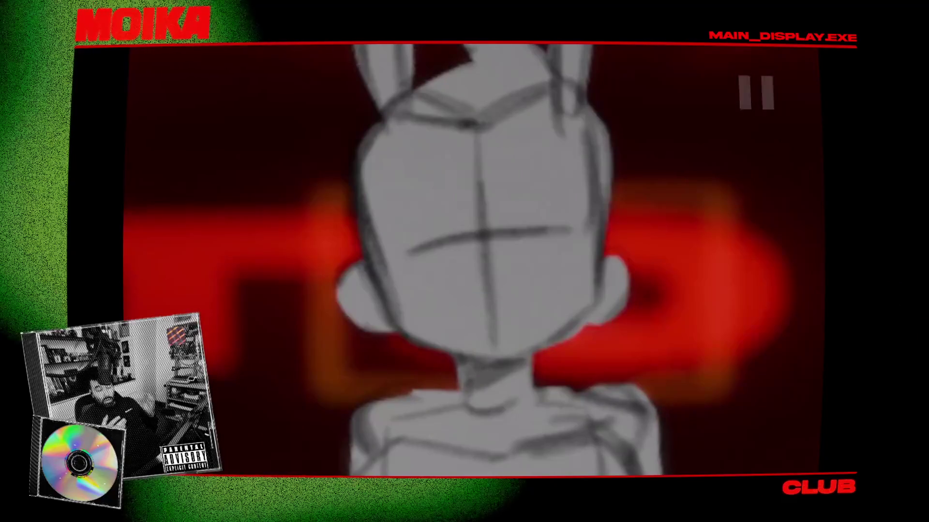